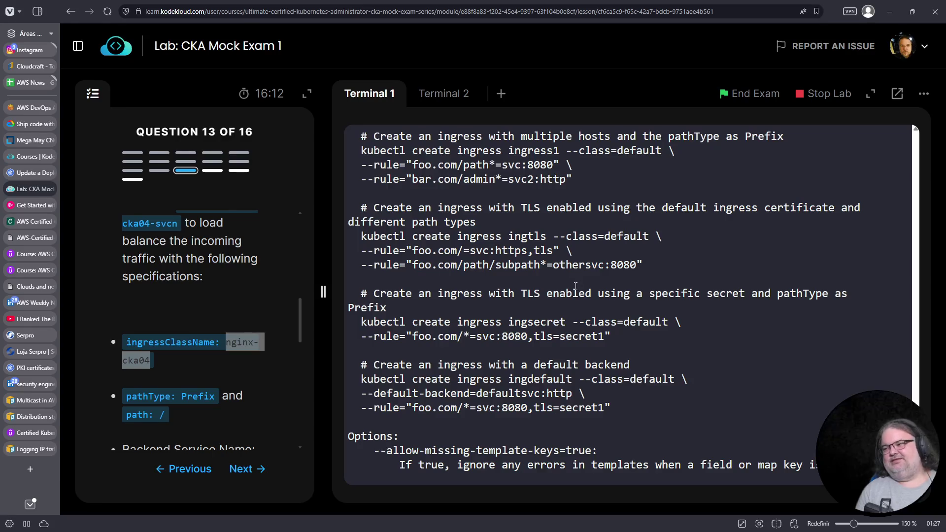
Step: Copy the --rule="foo.com/=svc:https,tls" example from the kubectl help output
{"action": "left_click_drag", "start_coordinate": [360, 250], "coordinate": [560, 245]}
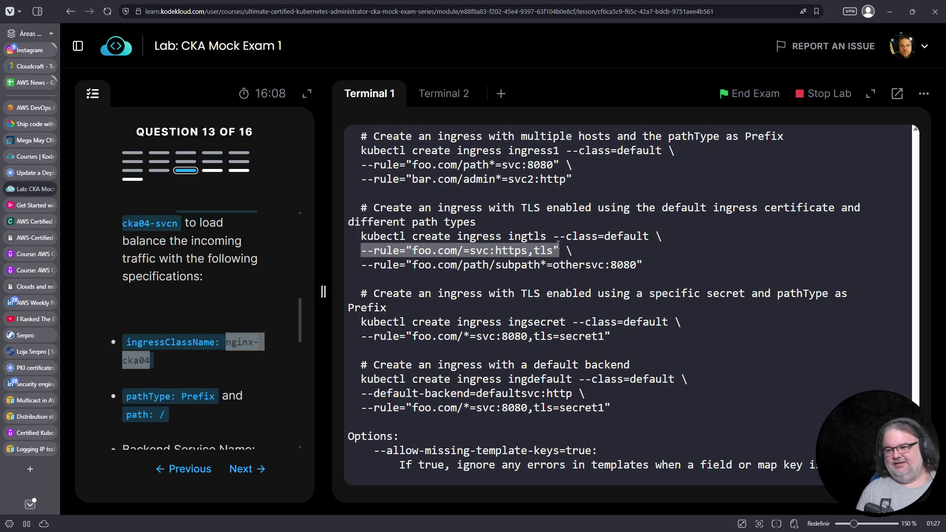
{"action": "scroll", "coordinate": [198, 277], "scroll_direction": "down", "scroll_amount": 1}
{"action": "scroll", "coordinate": [199, 276], "scroll_direction": "down", "scroll_amount": 1}
{"action": "scroll", "coordinate": [199, 276], "scroll_direction": "down", "scroll_amount": 2}
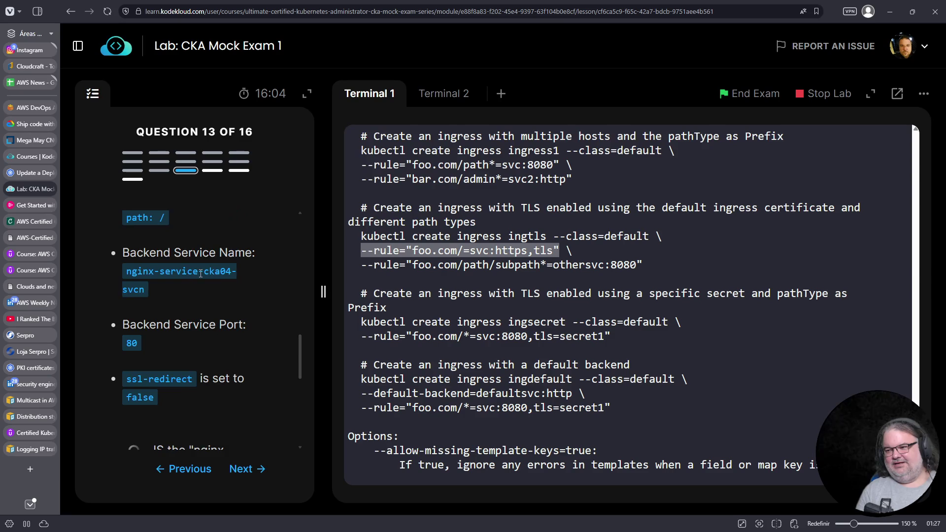
{"action": "scroll", "coordinate": [201, 273], "scroll_direction": "up", "scroll_amount": 1}
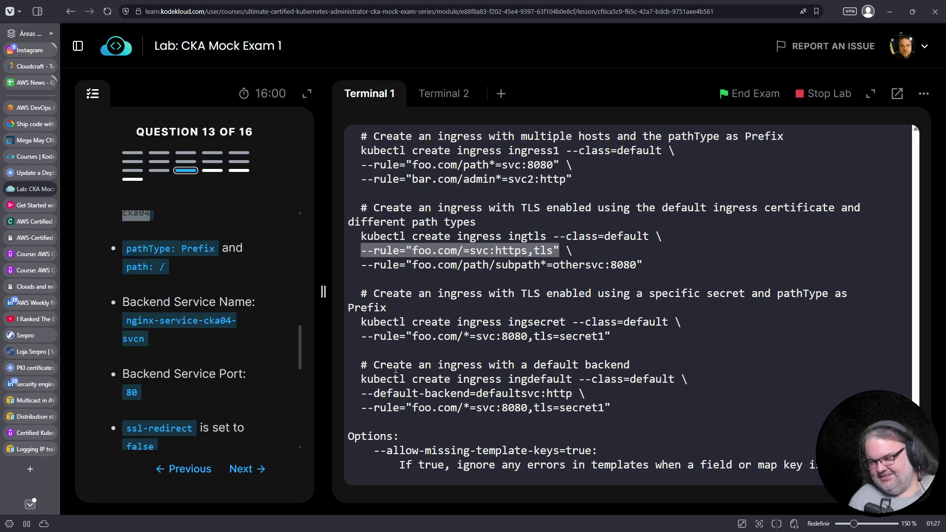
{"action": "right_click", "coordinate": [438, 290]}
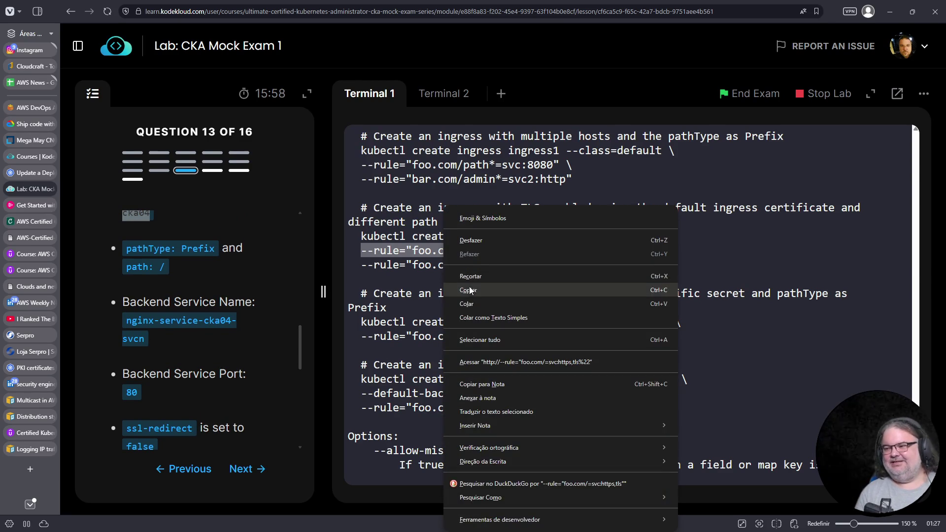
{"action": "left_click", "coordinate": [467, 289]}
Step: Paste the example rule after the pending kubectl create ingress command
{"action": "scroll", "coordinate": [653, 365], "scroll_direction": "down", "scroll_amount": 20}
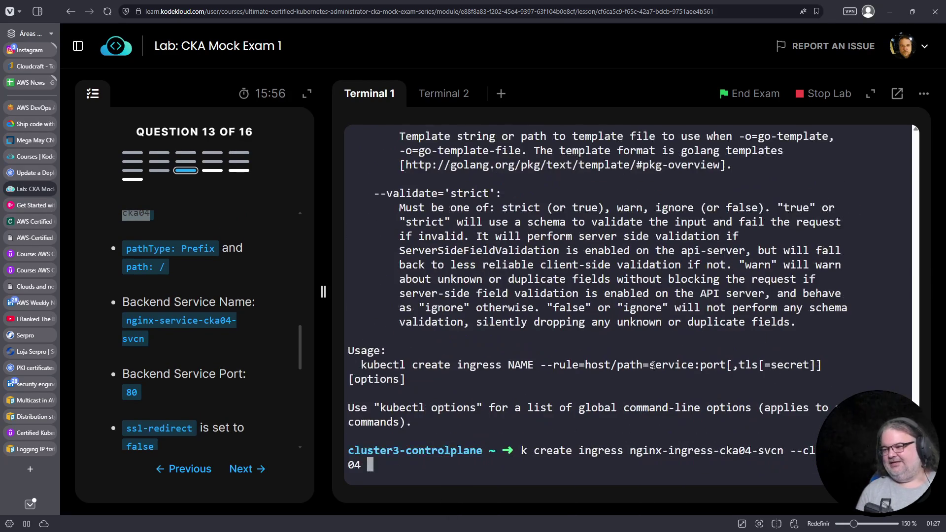
{"action": "right_click", "coordinate": [657, 369]}
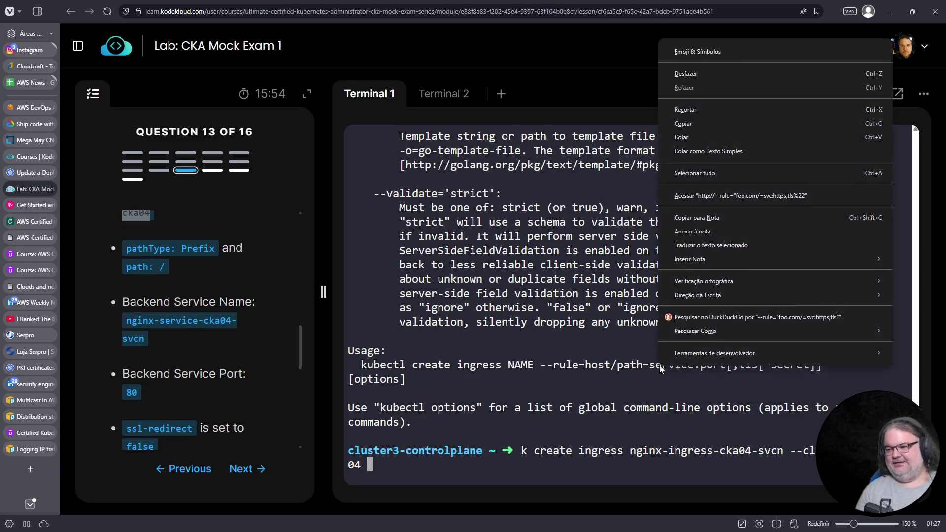
{"action": "left_click", "coordinate": [696, 128]}
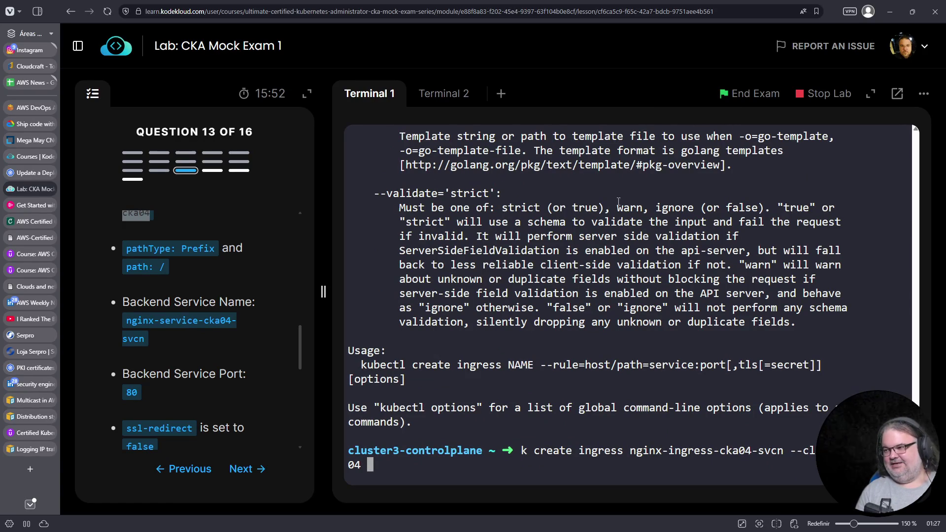
{"action": "right_click", "coordinate": [598, 311]}
{"action": "left_click", "coordinate": [635, 306]}
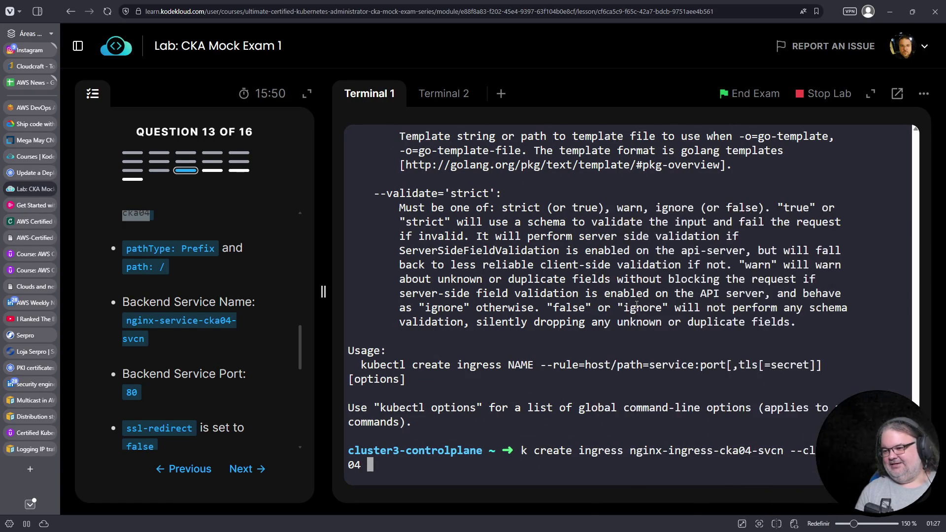
{"action": "key", "text": "Left"}
{"action": "key", "text": "Left"}
{"action": "key", "text": "Left"}
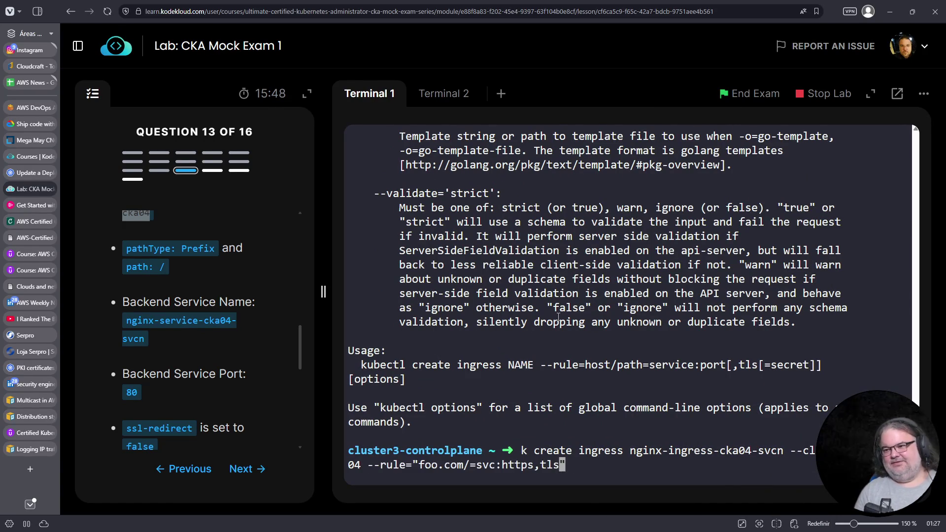
Step: Strip the foo.com host and the https,tls suffix from the rule, leaving path /
{"action": "scroll", "coordinate": [222, 369], "scroll_direction": "up", "scroll_amount": 2}
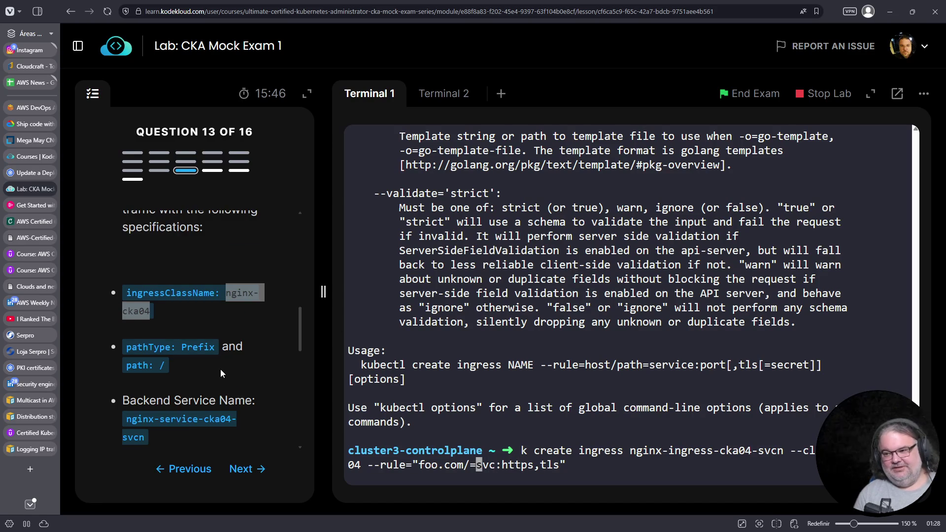
{"action": "scroll", "coordinate": [221, 369], "scroll_direction": "down", "scroll_amount": 5}
{"action": "scroll", "coordinate": [220, 368], "scroll_direction": "up", "scroll_amount": 3}
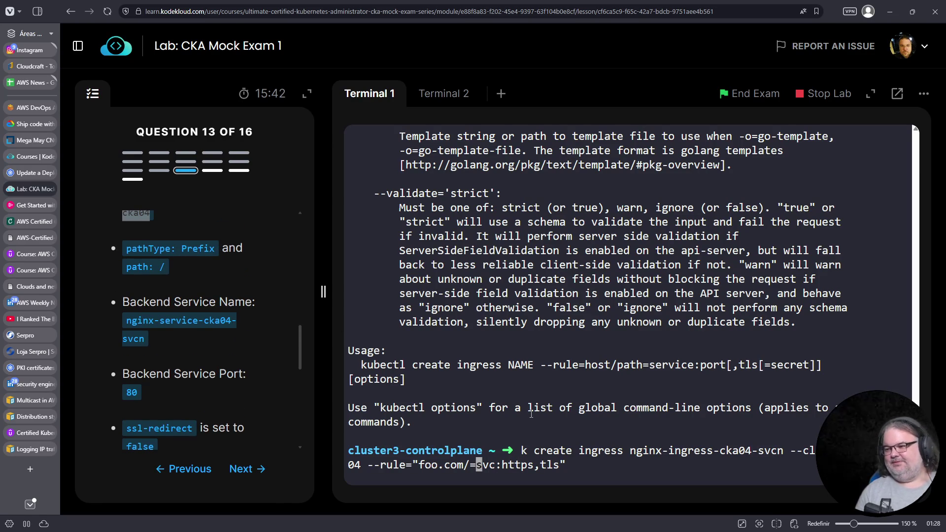
{"action": "key", "text": "Left"}
{"action": "key", "text": "Left"}
{"action": "key", "text": "Left"}
{"action": "key", "text": "BackSpace"}
{"action": "key", "text": "BackSpace"}
{"action": "key", "text": "Delete"}
{"action": "key", "text": "Delete"}
{"action": "key", "text": "Delete"}
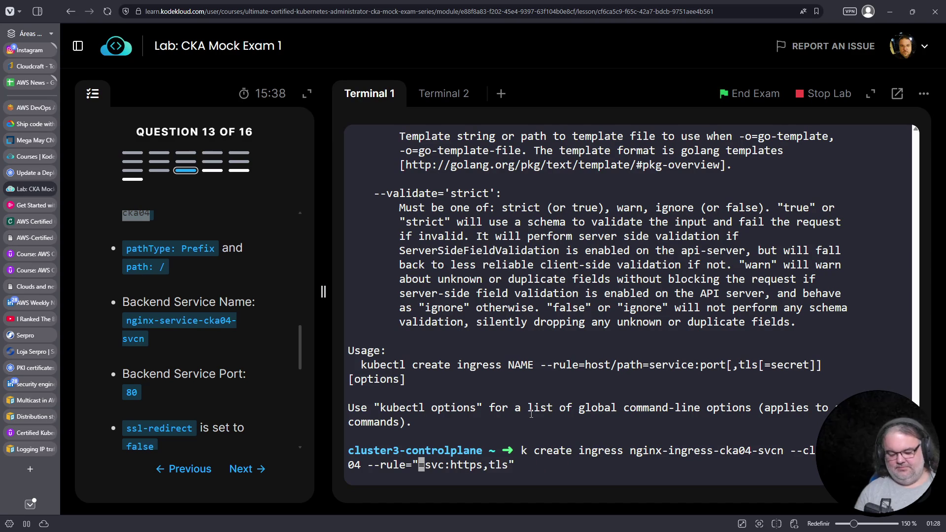
{"action": "type", "text": "/"}
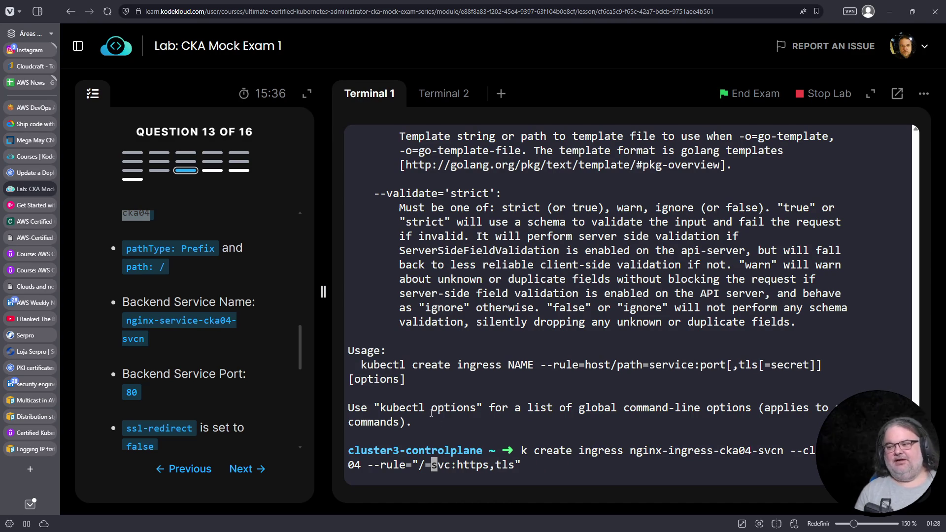
{"action": "key", "text": "End"}
{"action": "key", "text": "Left"}
{"action": "key", "text": "BackSpace"}
{"action": "key", "text": "BackSpace"}
{"action": "key", "text": "BackSpace"}
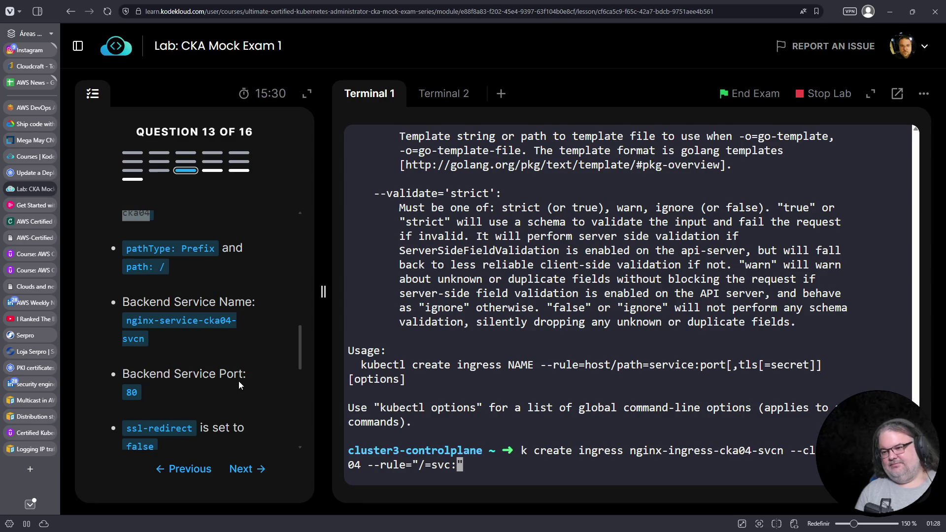
Step: Copy the name nginx-ingress-cka04-svcn from the question text
{"action": "scroll", "coordinate": [238, 381], "scroll_direction": "up", "scroll_amount": 3}
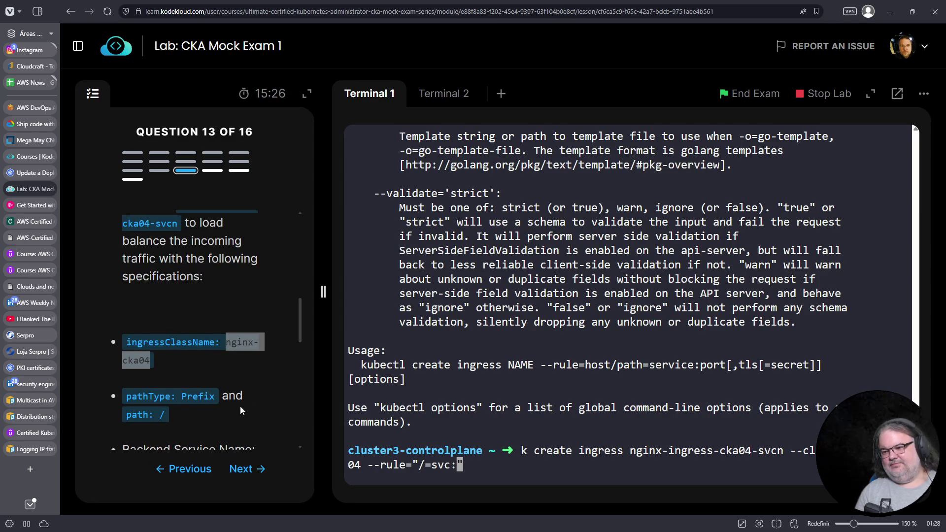
{"action": "scroll", "coordinate": [232, 366], "scroll_direction": "up", "scroll_amount": 1}
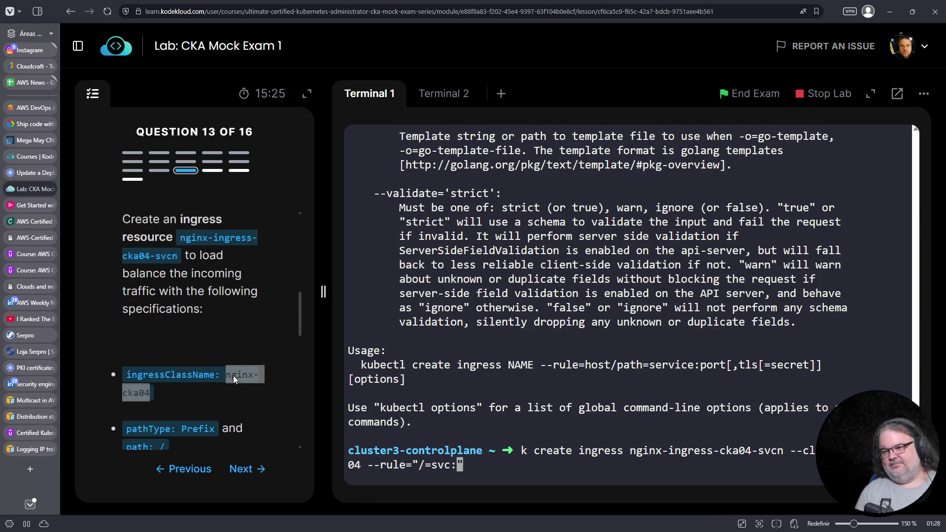
{"action": "left_click_drag", "start_coordinate": [180, 254], "coordinate": [180, 270]}
{"action": "right_click", "coordinate": [178, 281]}
{"action": "left_click", "coordinate": [292, 309]}
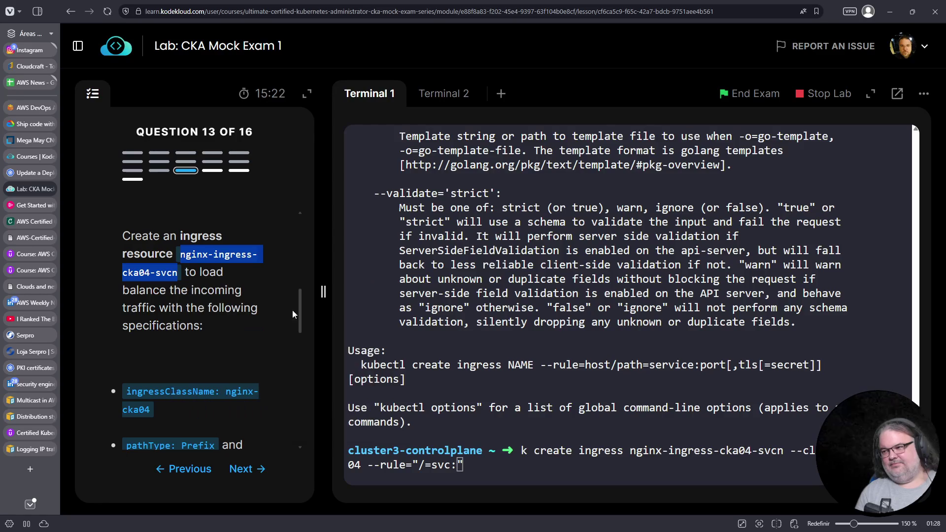
Step: Replace the placeholder svc backend with the pasted nginx-ingress-cka04-svcn name
{"action": "scroll", "coordinate": [576, 423], "scroll_direction": "up", "scroll_amount": 5}
{"action": "scroll", "coordinate": [575, 424], "scroll_direction": "up", "scroll_amount": 10}
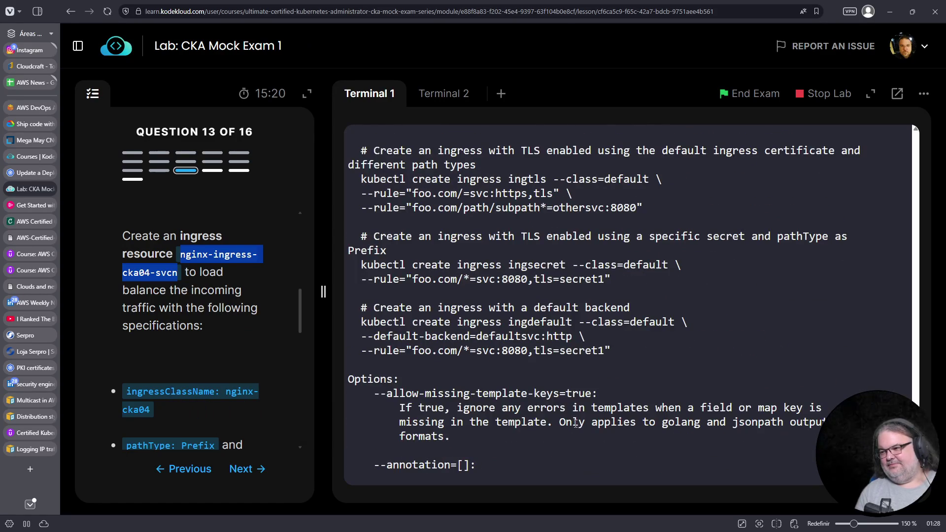
{"action": "scroll", "coordinate": [575, 424], "scroll_direction": "up", "scroll_amount": 2}
{"action": "scroll", "coordinate": [575, 424], "scroll_direction": "down", "scroll_amount": 2}
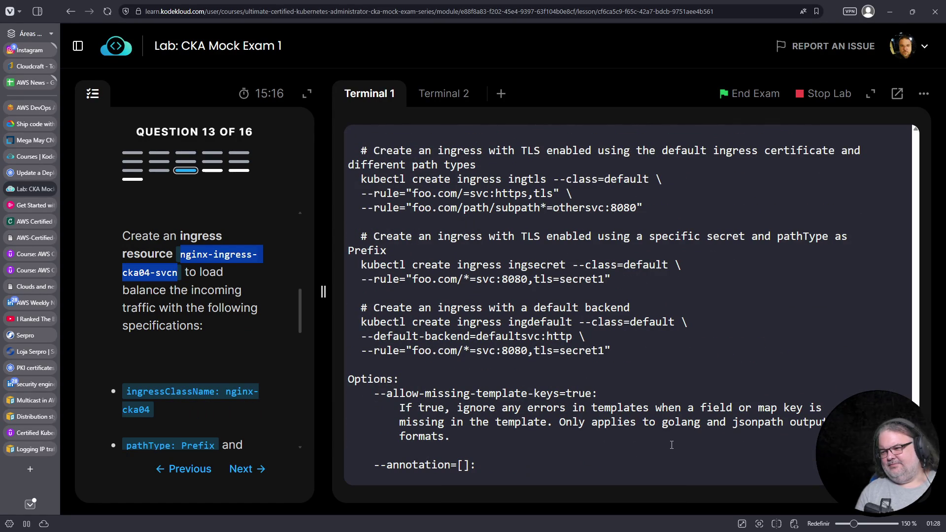
{"action": "scroll", "coordinate": [671, 445], "scroll_direction": "down", "scroll_amount": 12}
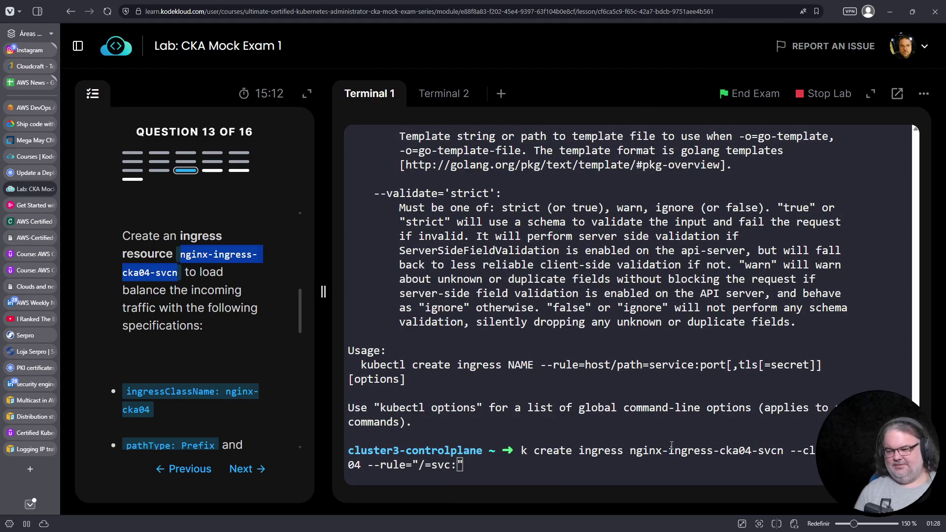
{"action": "left_click", "coordinate": [683, 424]}
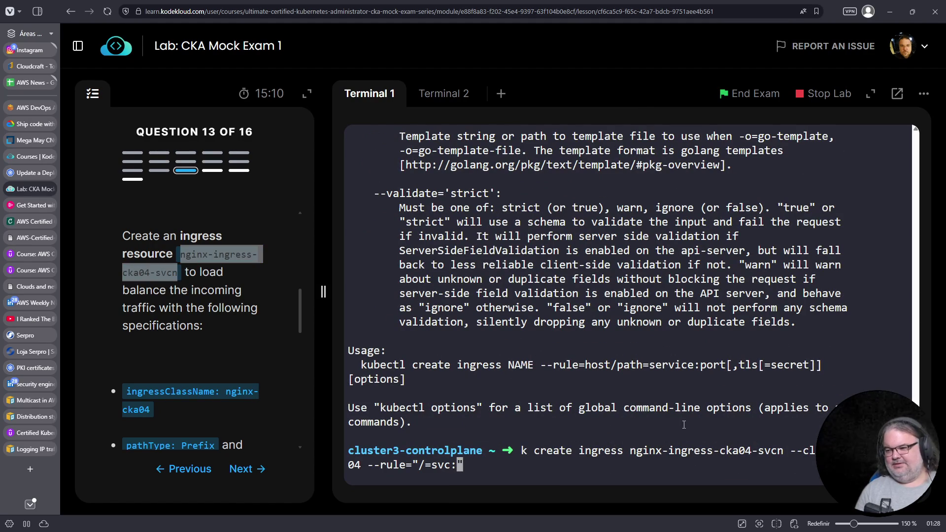
{"action": "key", "text": "Left"}
{"action": "key", "text": "BackSpace"}
{"action": "key", "text": "BackSpace"}
{"action": "key", "text": "BackSpace"}
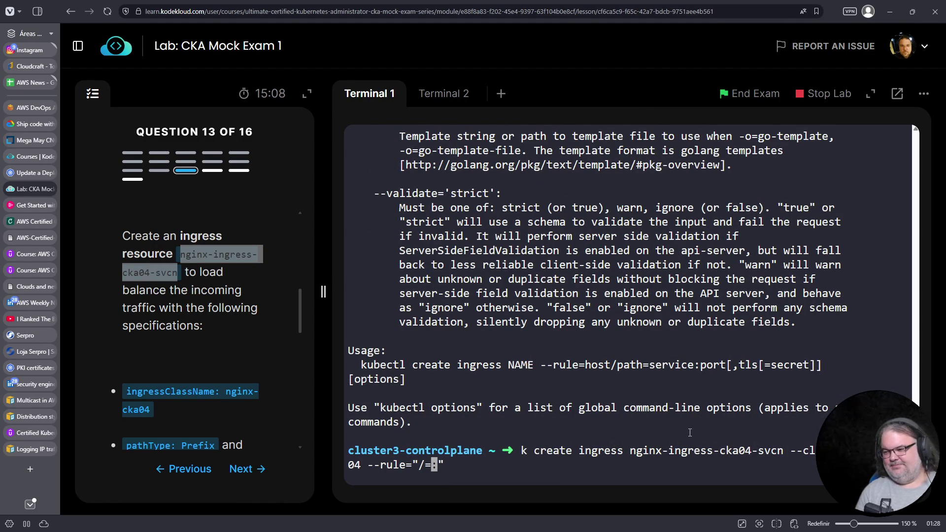
{"action": "right_click", "coordinate": [698, 431]}
{"action": "left_click", "coordinate": [745, 285]}
Step: Set the backend port to 80 and run the create-ingress command
{"action": "key", "text": "End"}
{"action": "key", "text": "Left"}
{"action": "scroll", "coordinate": [216, 282], "scroll_direction": "down", "scroll_amount": 3}
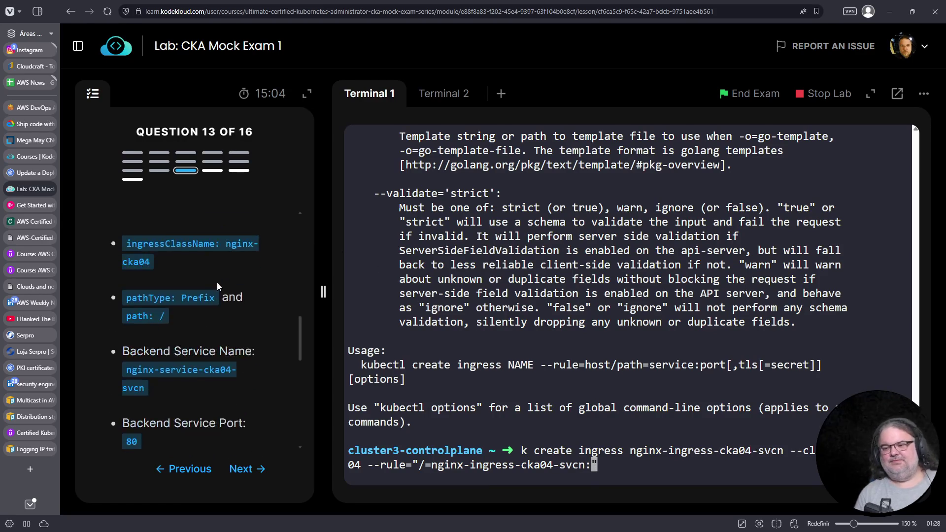
{"action": "scroll", "coordinate": [205, 318], "scroll_direction": "down", "scroll_amount": 2}
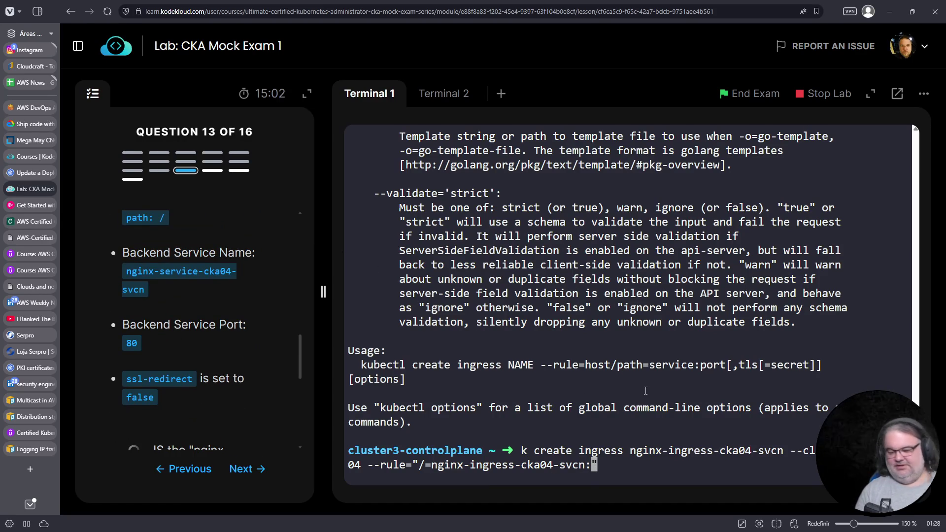
{"action": "type", "text": "80"}
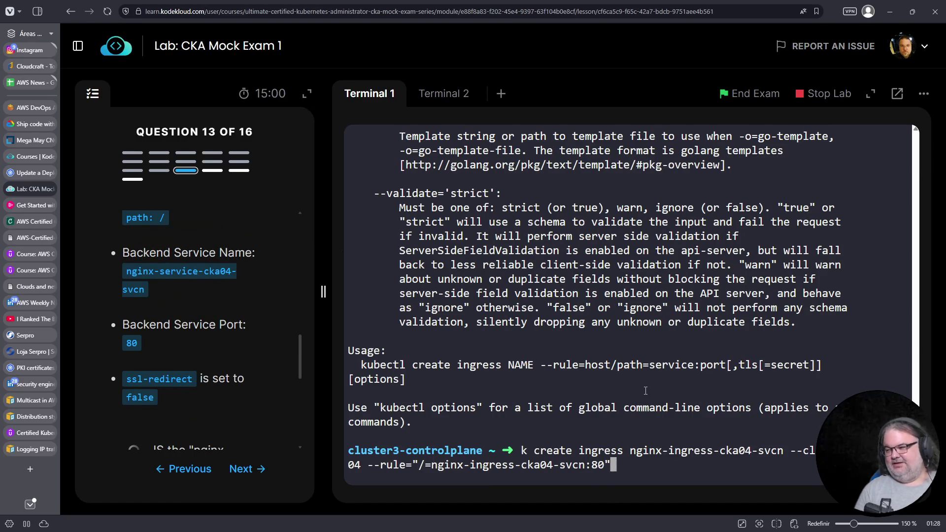
{"action": "key", "text": "Return"}
Step: Select the '--annotation ingress' example text in Terminal 1
{"action": "scroll", "coordinate": [647, 348], "scroll_direction": "up", "scroll_amount": 5}
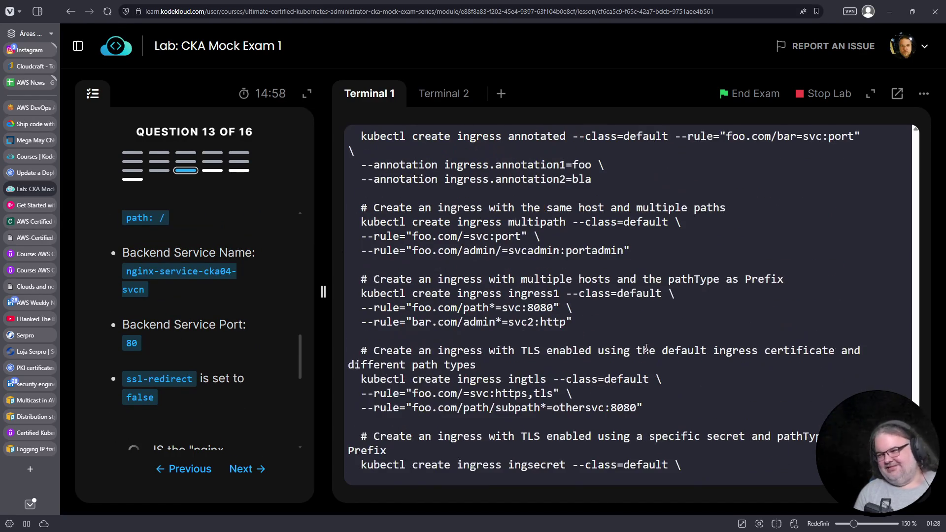
{"action": "scroll", "coordinate": [606, 345], "scroll_direction": "up", "scroll_amount": 3}
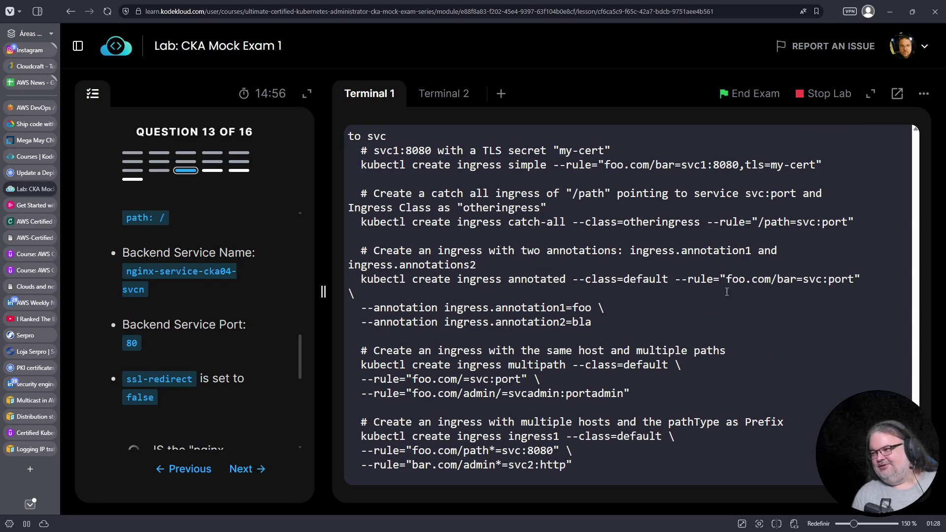
{"action": "scroll", "coordinate": [545, 332], "scroll_direction": "up", "scroll_amount": 1}
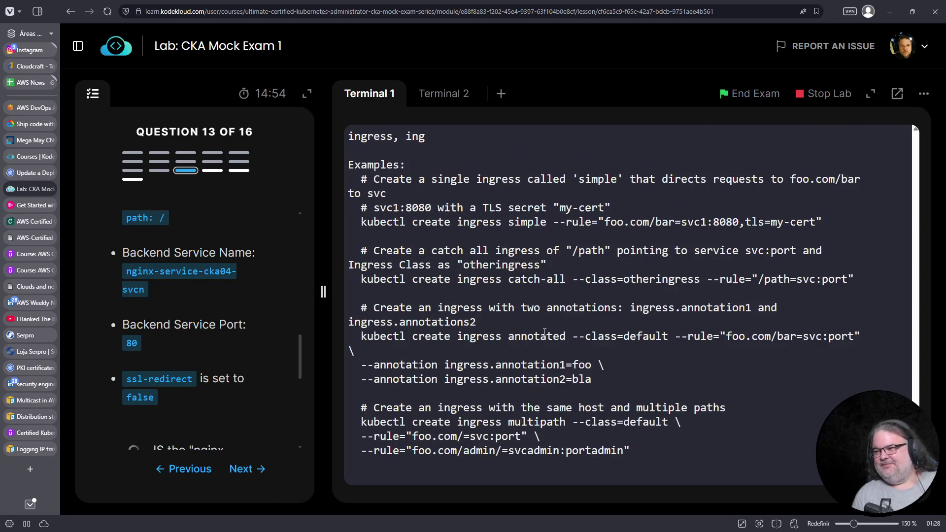
{"action": "scroll", "coordinate": [545, 326], "scroll_direction": "down", "scroll_amount": 1}
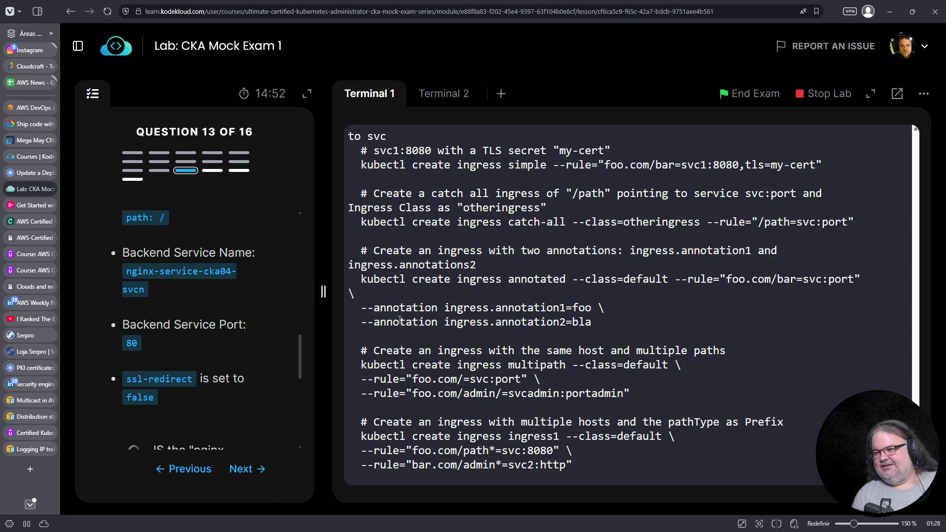
{"action": "left_click_drag", "start_coordinate": [361, 307], "coordinate": [489, 307]}
Step: Review the question checklist, then switch to the Kubernetes documentation and begin a site search
{"action": "scroll", "coordinate": [166, 365], "scroll_direction": "down", "scroll_amount": 1}
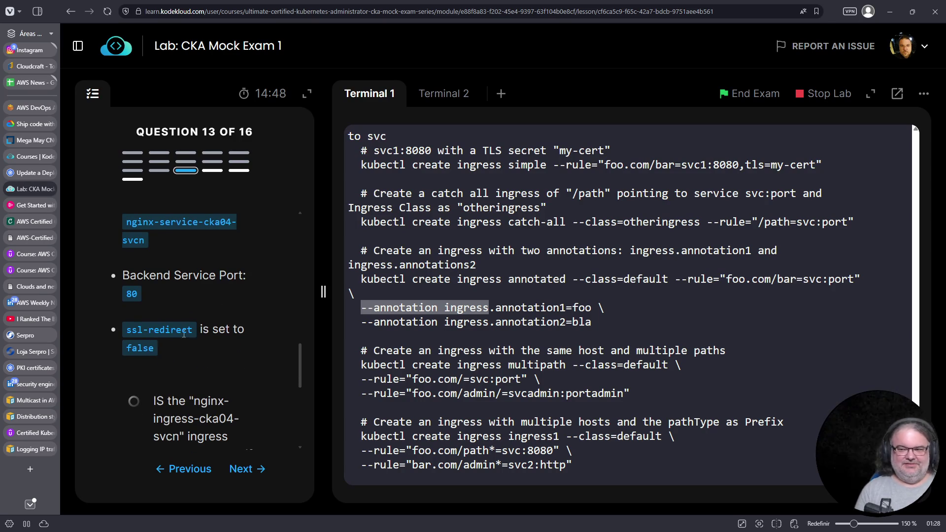
{"action": "scroll", "coordinate": [194, 350], "scroll_direction": "down", "scroll_amount": 5}
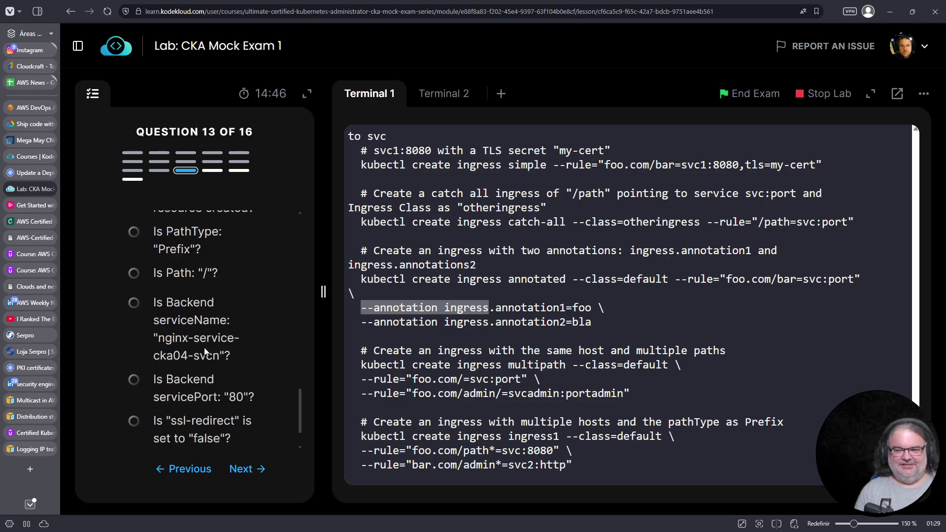
{"action": "scroll", "coordinate": [204, 347], "scroll_direction": "up", "scroll_amount": 4}
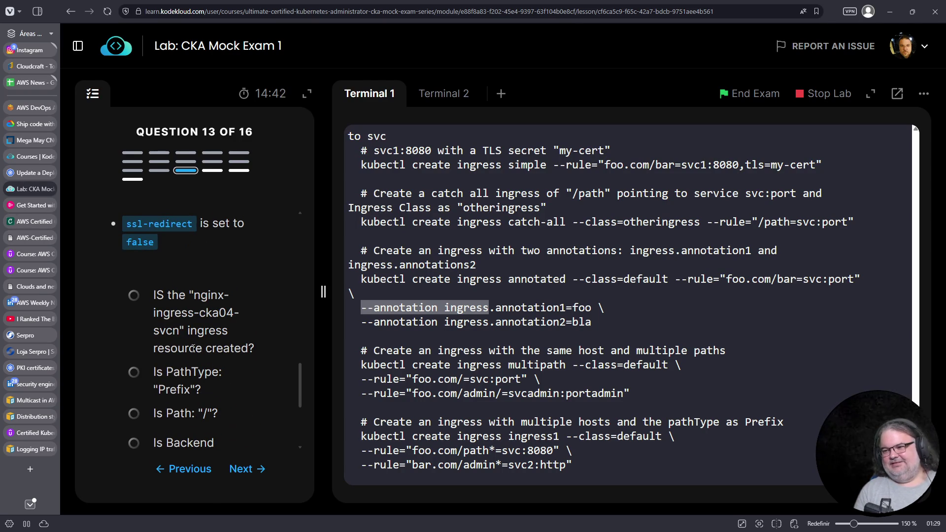
{"action": "scroll", "coordinate": [191, 317], "scroll_direction": "down", "scroll_amount": 4}
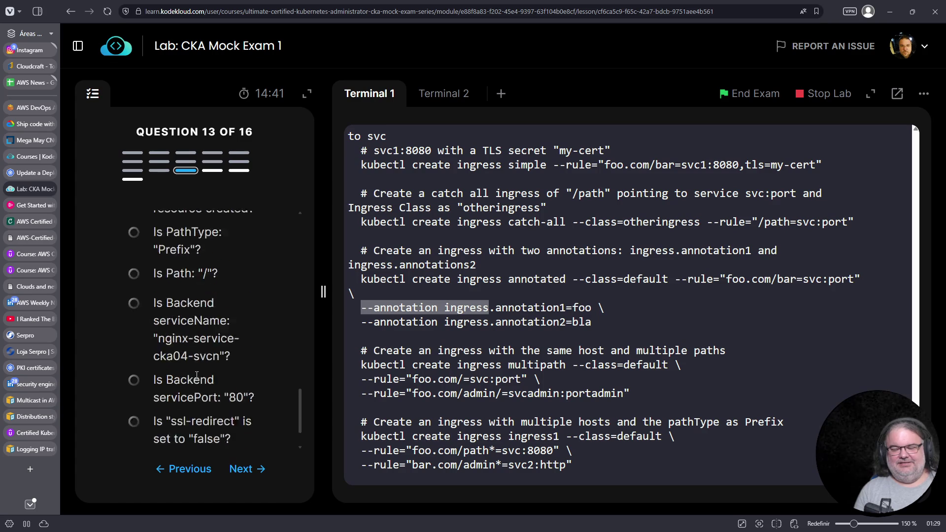
{"action": "left_click", "coordinate": [31, 172]}
{"action": "left_click", "coordinate": [125, 110]}
Step: Search the Kubernetes docs for 'ingress' and open the Ingress page
{"action": "type", "text": "nginx ingre"}
{"action": "type", "text": "ss"}
{"action": "key", "text": "Home"}
{"action": "key", "text": "ctrl+shift+Right"}
{"action": "key", "text": "Delete"}
{"action": "key", "text": "Escape"}
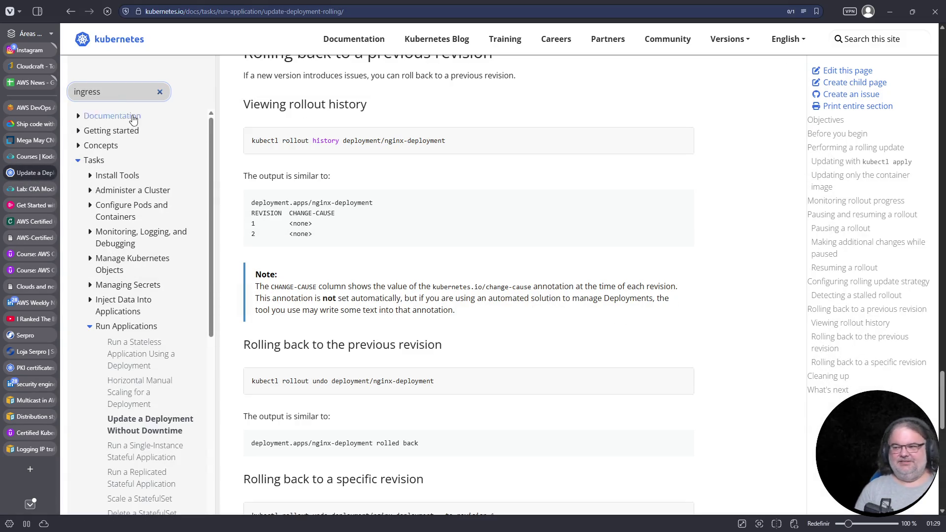
{"action": "key", "text": "Return"}
{"action": "left_click", "coordinate": [321, 226]}
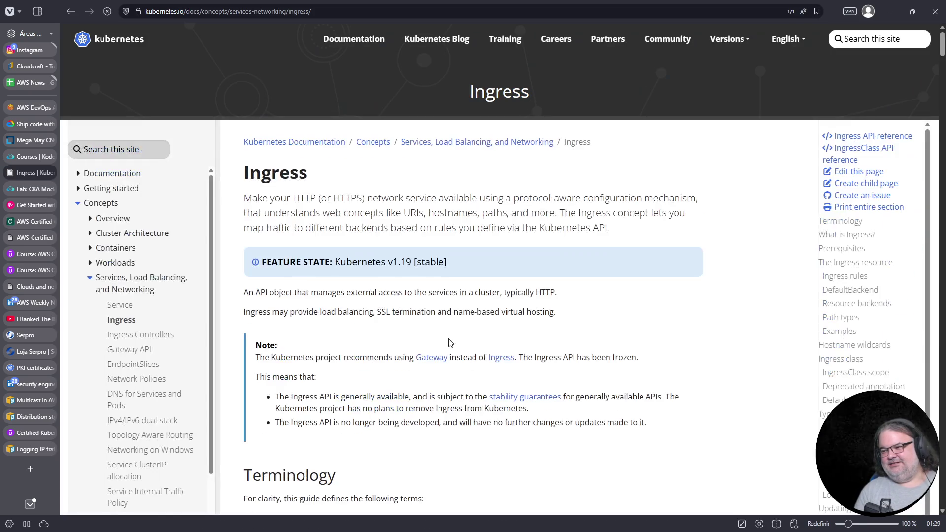
Step: Start a find for 'red' on the Ingress page, then restore the normal window layout
{"action": "key", "text": "ctrl+f"}
{"action": "type", "text": "red"}
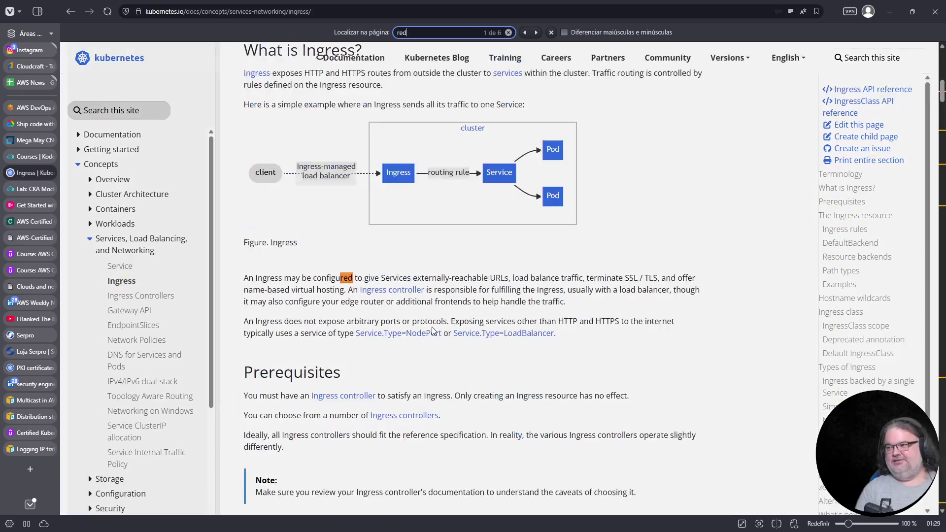
{"action": "key", "text": "F2"}
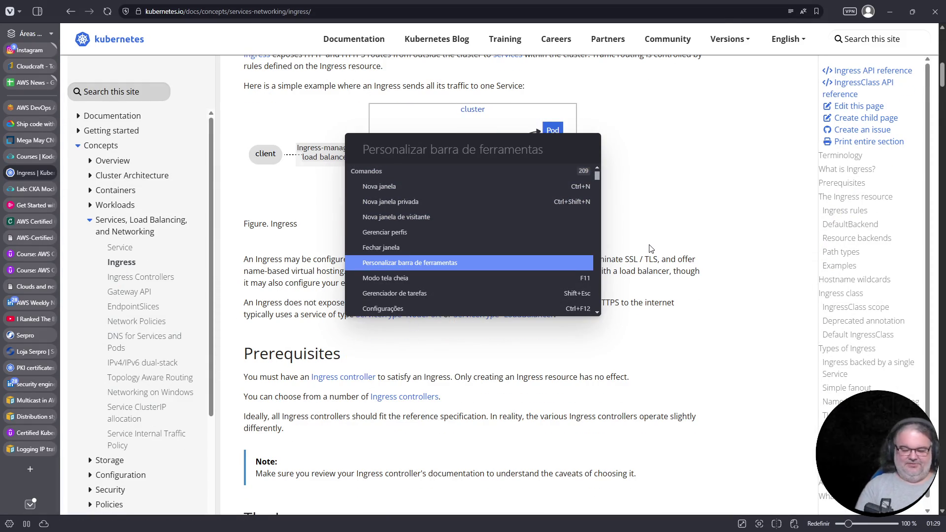
{"action": "key", "text": "F11"}
{"action": "key", "text": "alt"}
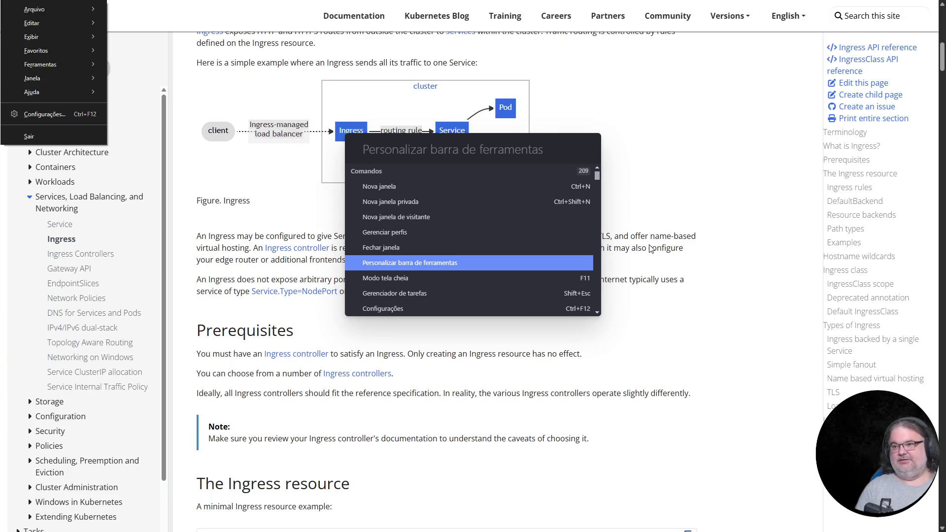
{"action": "key", "text": "F11"}
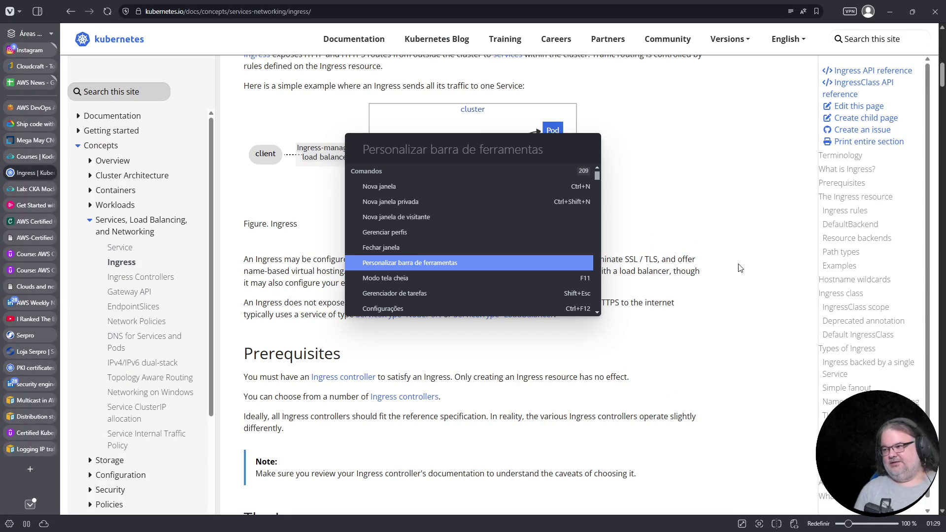
{"action": "key", "text": "Escape"}
Step: Find 'annotation' on the Ingress page and step through its matches
{"action": "key", "text": "ctrl+f"}
{"action": "type", "text": "redi"}
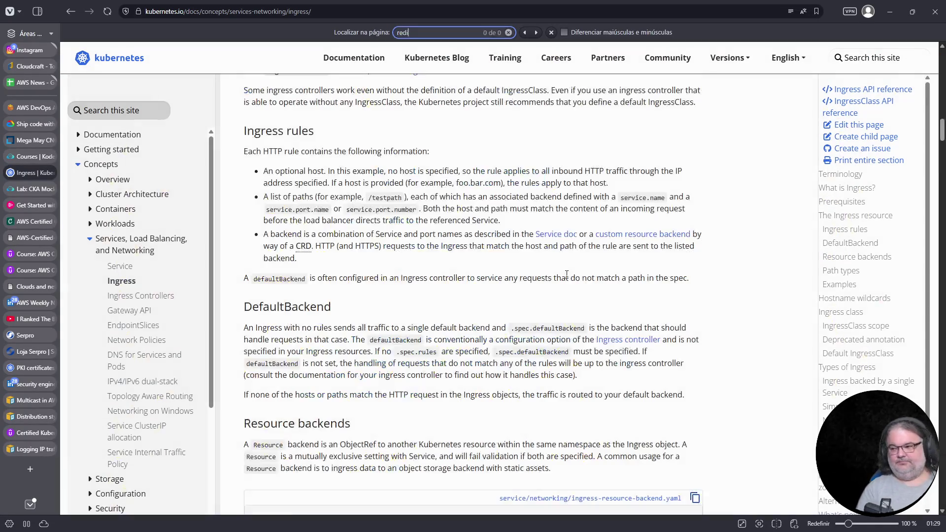
{"action": "key", "text": "ctrl+a"}
{"action": "type", "text": "annotation"}
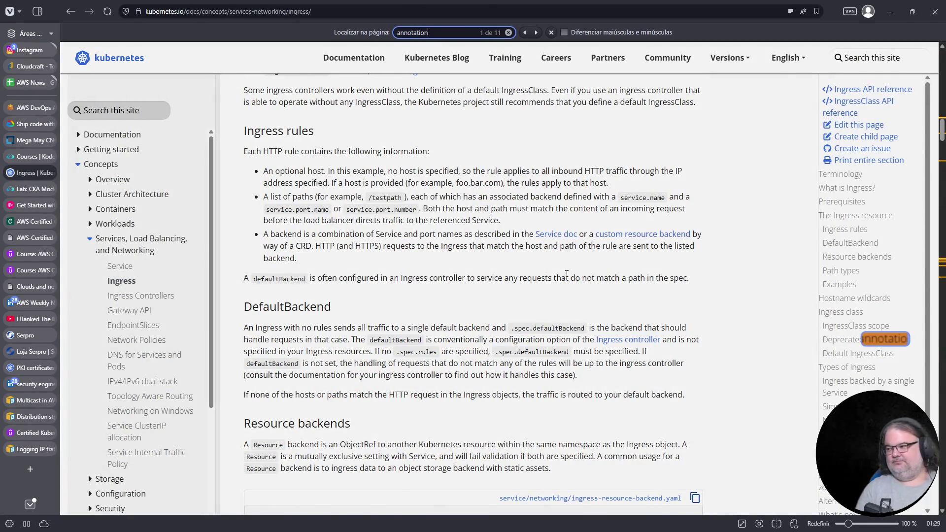
{"action": "key", "text": "Return"}
{"action": "left_click", "coordinate": [857, 340]}
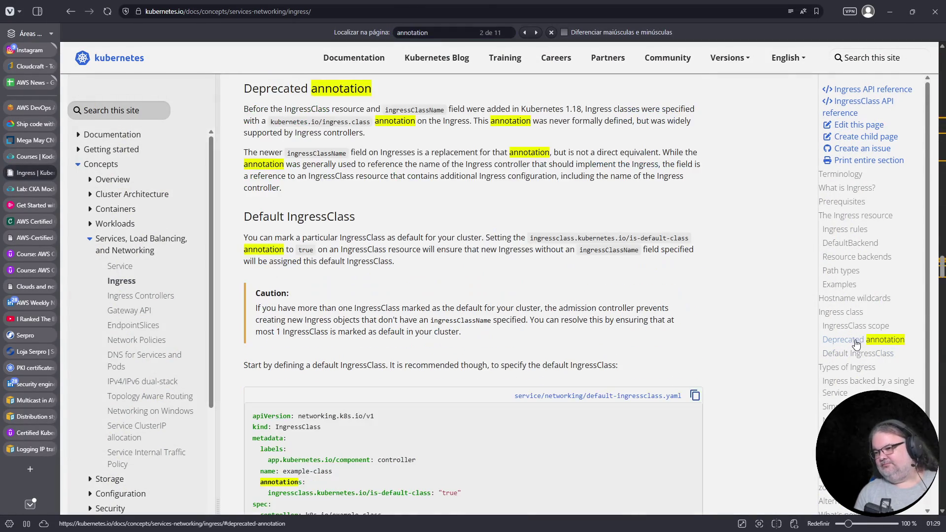
{"action": "scroll", "coordinate": [364, 315], "scroll_direction": "down", "scroll_amount": 1}
{"action": "scroll", "coordinate": [369, 335], "scroll_direction": "down", "scroll_amount": 3}
{"action": "key", "text": "ctrl+f"}
{"action": "key", "text": "Return"}
{"action": "key", "text": "Return"}
{"action": "key", "text": "Return"}
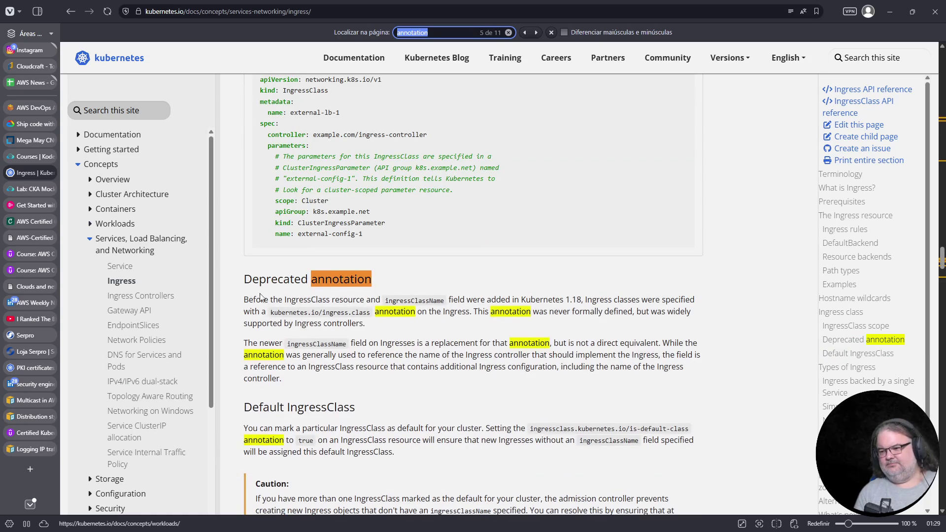
{"action": "scroll", "coordinate": [226, 207], "scroll_direction": "down", "scroll_amount": 5}
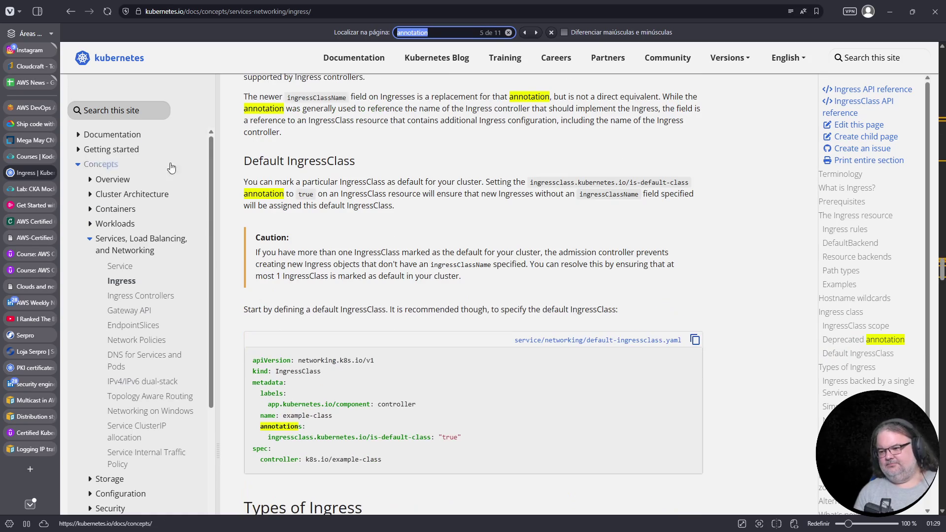
Step: Search the docs for 'nginx annotations' and copy the nginx.ingress.kubernetes.io/use-regex annotation name
{"action": "left_click", "coordinate": [105, 109]}
{"action": "type", "text": "nginx annotations"}
{"action": "key", "text": "Return"}
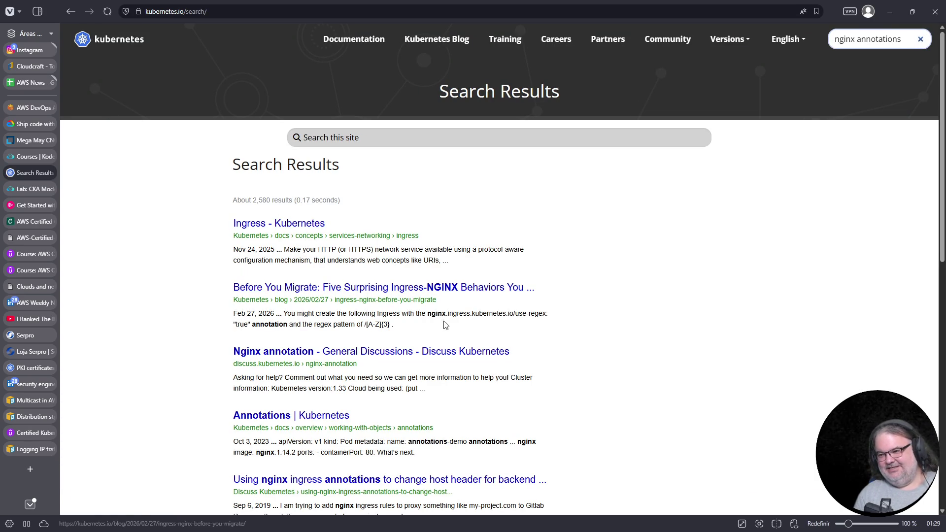
{"action": "left_click_drag", "start_coordinate": [428, 314], "coordinate": [548, 314]}
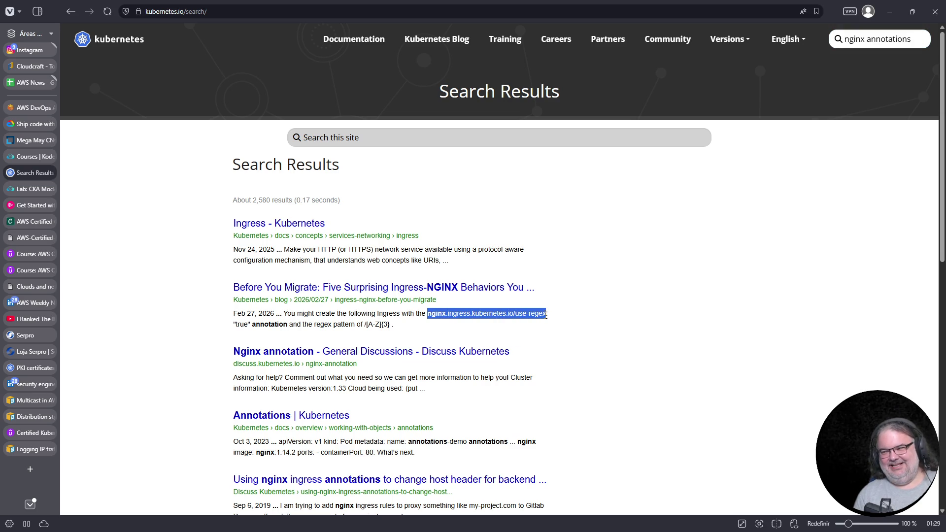
{"action": "right_click", "coordinate": [543, 316]}
{"action": "left_click", "coordinate": [554, 327]}
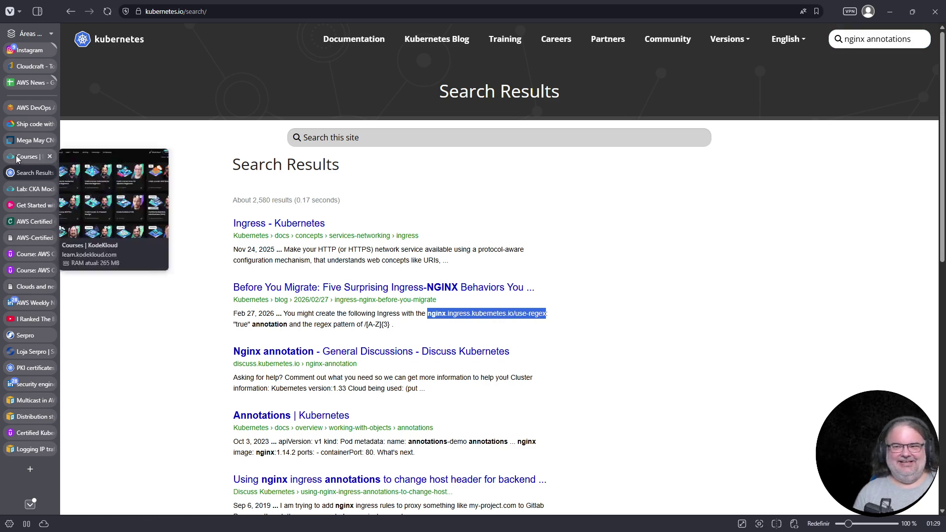
Step: Return to the CKA mock exam lab terminal
{"action": "left_click", "coordinate": [30, 156]}
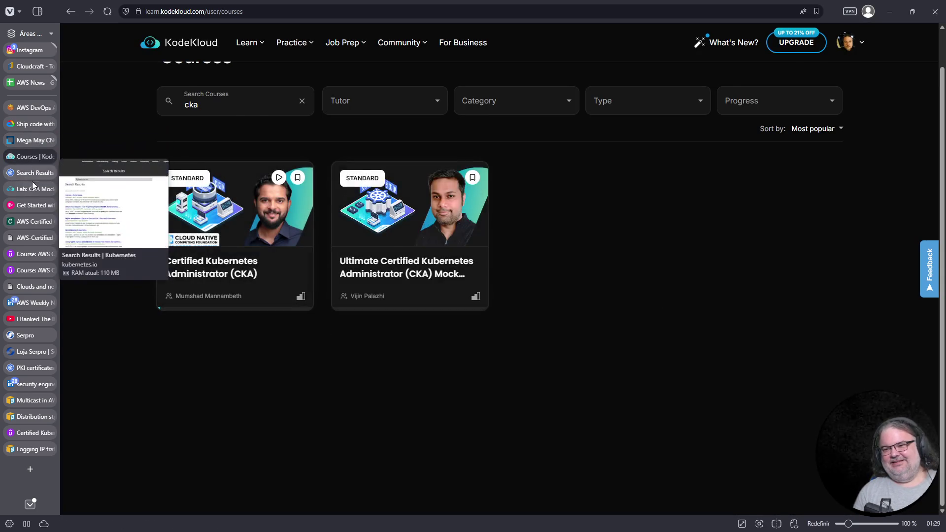
{"action": "left_click", "coordinate": [32, 189]}
{"action": "left_click", "coordinate": [693, 369]}
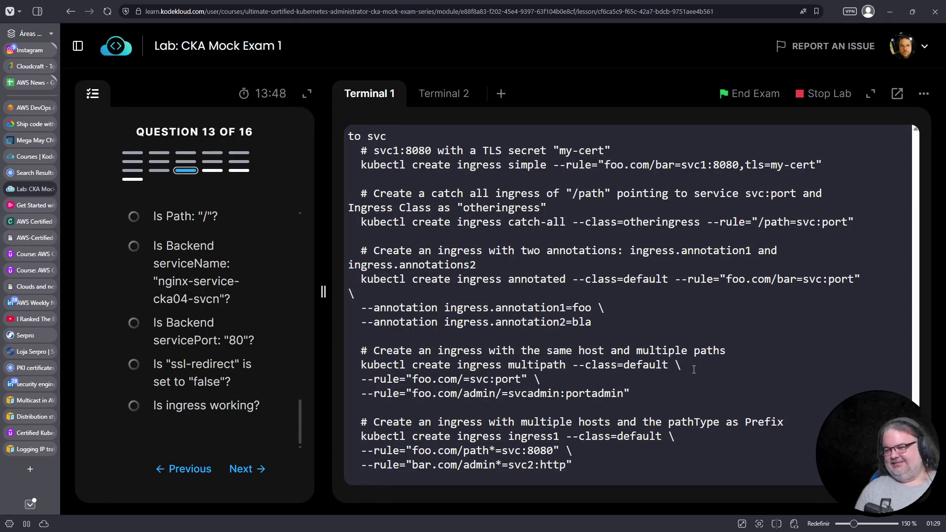
Step: Create the nginx-ingress-cka04-svcn ingress from the prepared command and open it with 'k edit ingress'
{"action": "key", "text": "ctrl+v"}
{"action": "key", "text": "Return"}
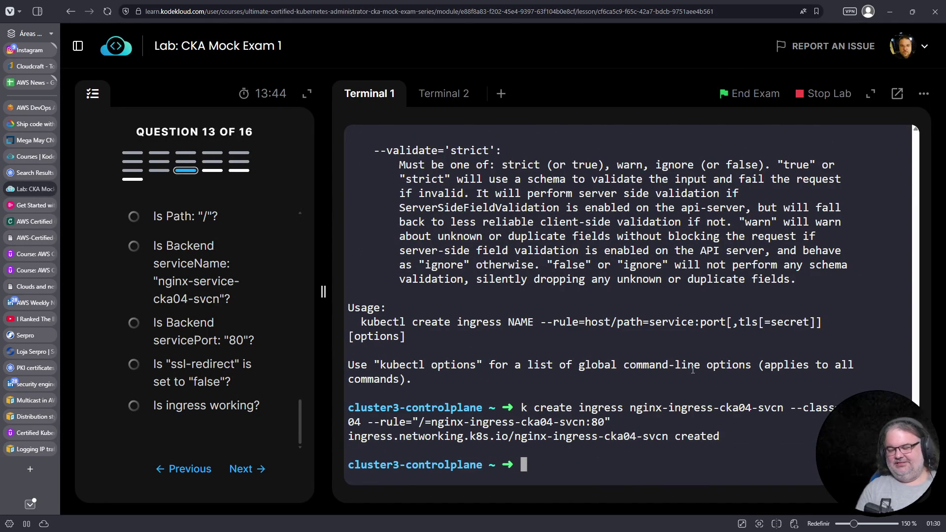
{"action": "type", "text": "k edit ingress"}
{"action": "key", "text": "Return"}
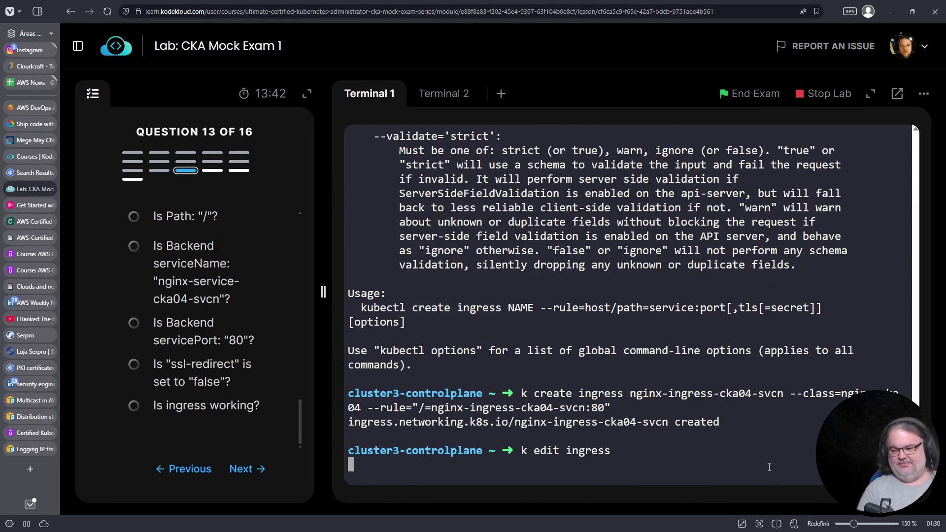
Step: Add an annotations block setting the nginx.ingress.kubernetes.io ssl-redirect annotation to false
{"action": "key", "text": "Down"}
{"action": "key", "text": "Down"}
{"action": "key", "text": "Down"}
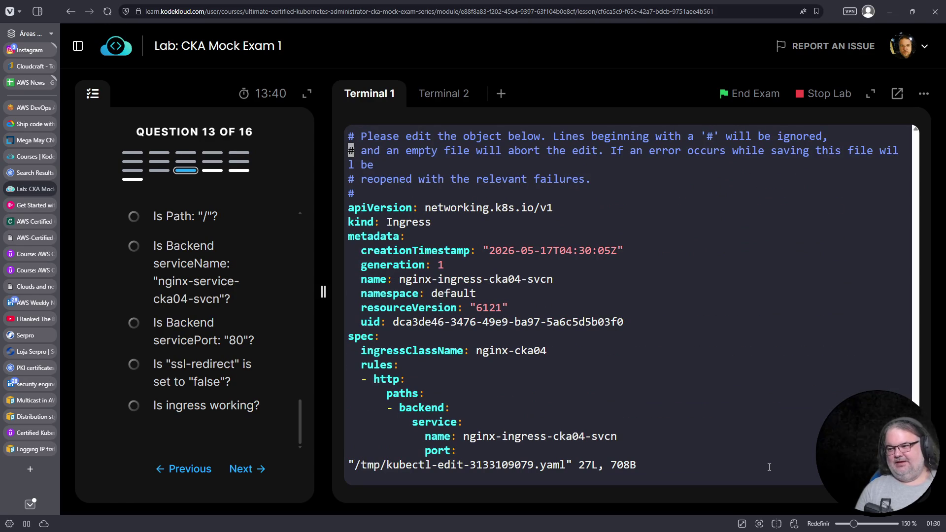
{"action": "key", "text": "Up"}
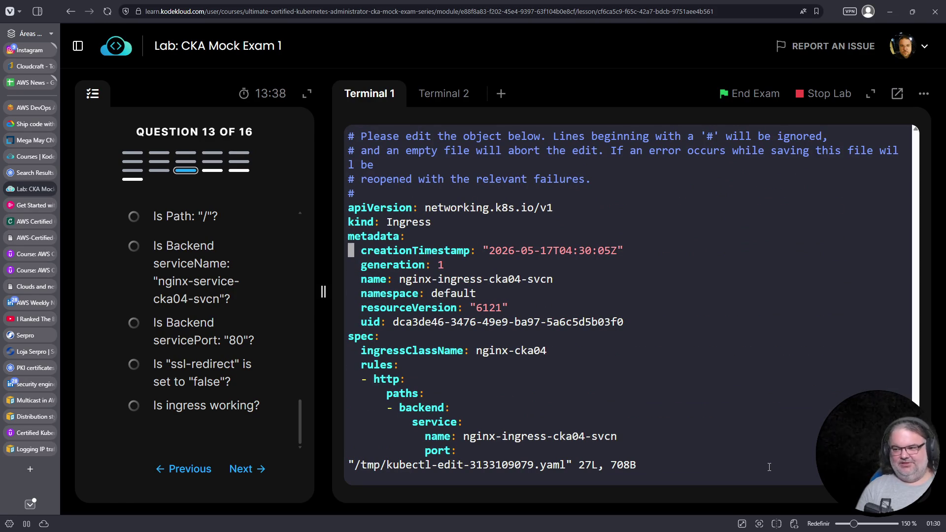
{"action": "type", "text": "O  "}
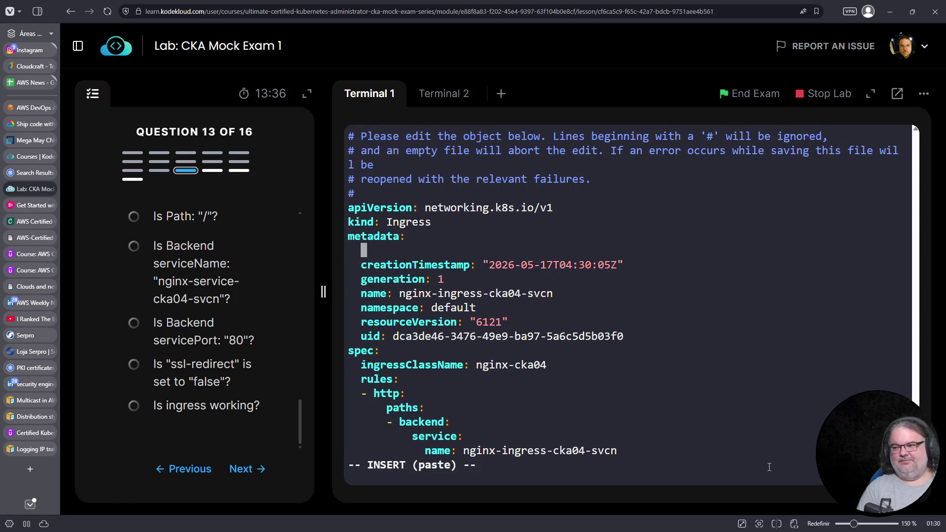
{"action": "type", "text": "annotations:"}
{"action": "key", "text": "Return"}
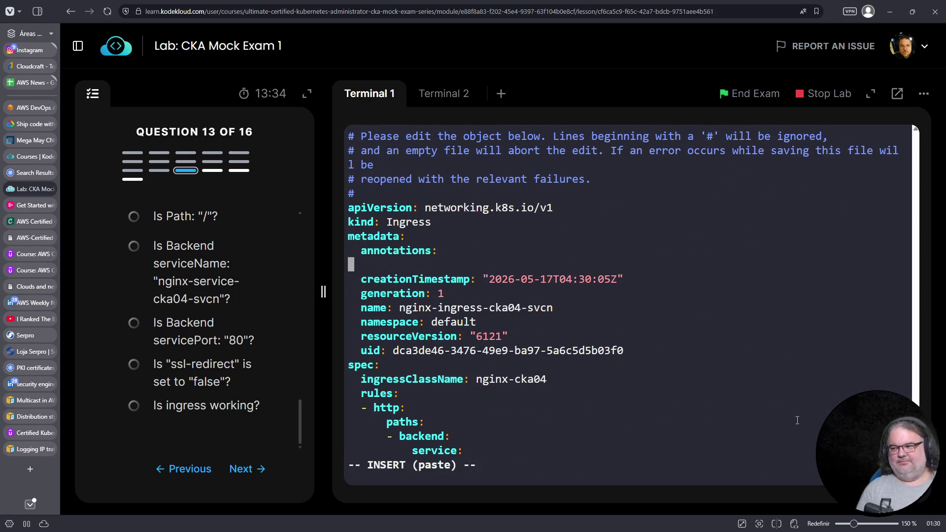
{"action": "right_click", "coordinate": [789, 400]}
{"action": "left_click", "coordinate": [811, 264]}
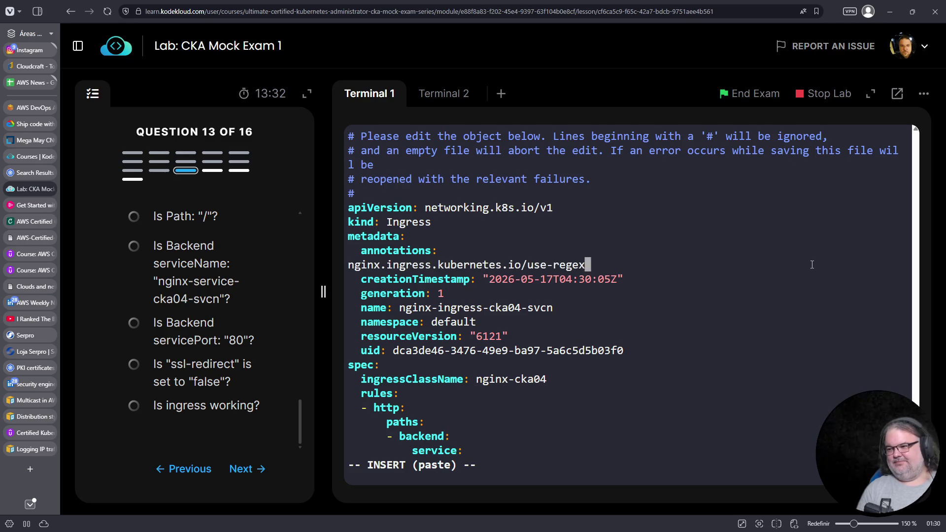
{"action": "key", "text": "End"}
{"action": "key", "text": "Left"}
{"action": "key", "text": "Left"}
{"action": "key", "text": "Left"}
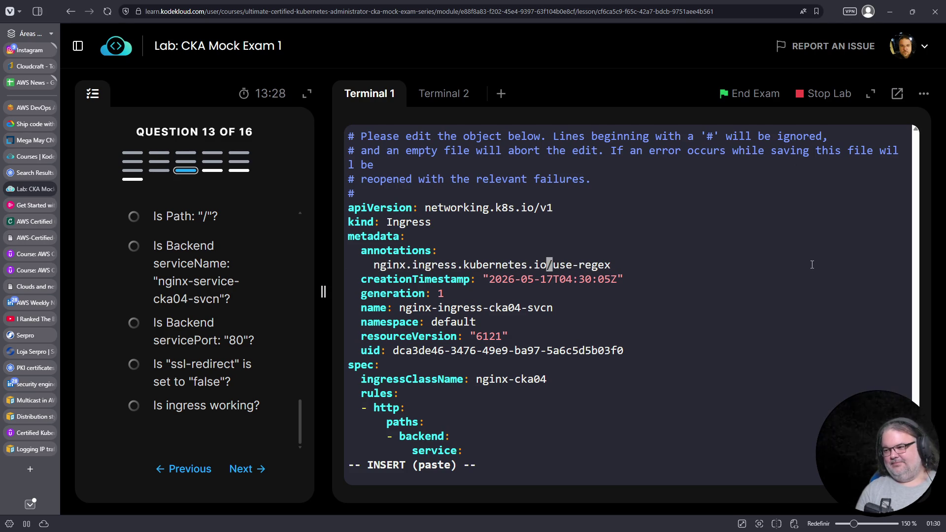
{"action": "key", "text": "Right"}
{"action": "type", "text": "ssl-redirect"}
{"action": "key", "text": "Delete"}
{"action": "key", "text": "Delete"}
{"action": "key", "text": "Delete"}
{"action": "key", "text": "Delete"}
{"action": "key", "text": "Delete"}
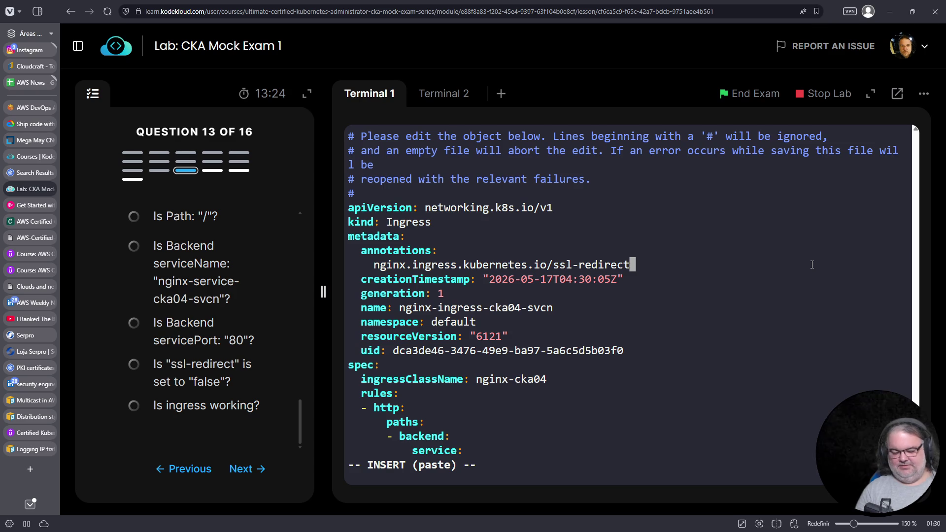
{"action": "type", "text": ": false"}
{"action": "key", "text": "Escape"}
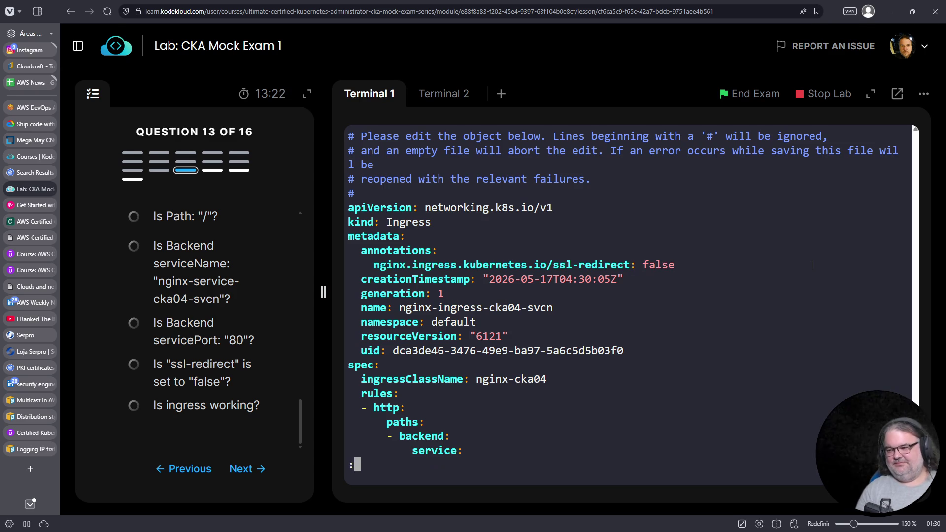
Step: Change the rule's pathType from Exact to Prefix
{"action": "key", "text": "Down"}
{"action": "key", "text": "Down"}
{"action": "key", "text": "Down"}
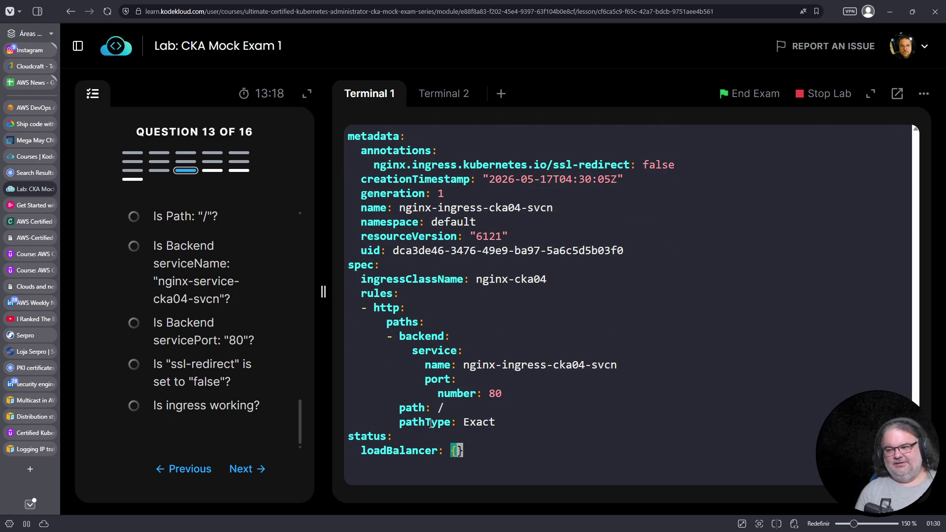
{"action": "scroll", "coordinate": [175, 355], "scroll_direction": "up", "scroll_amount": 5}
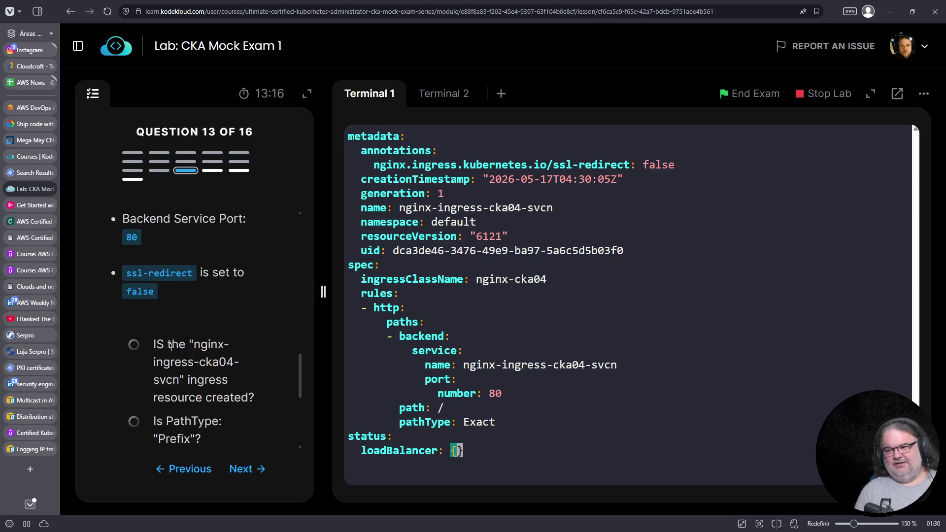
{"action": "scroll", "coordinate": [175, 301], "scroll_direction": "up", "scroll_amount": 2}
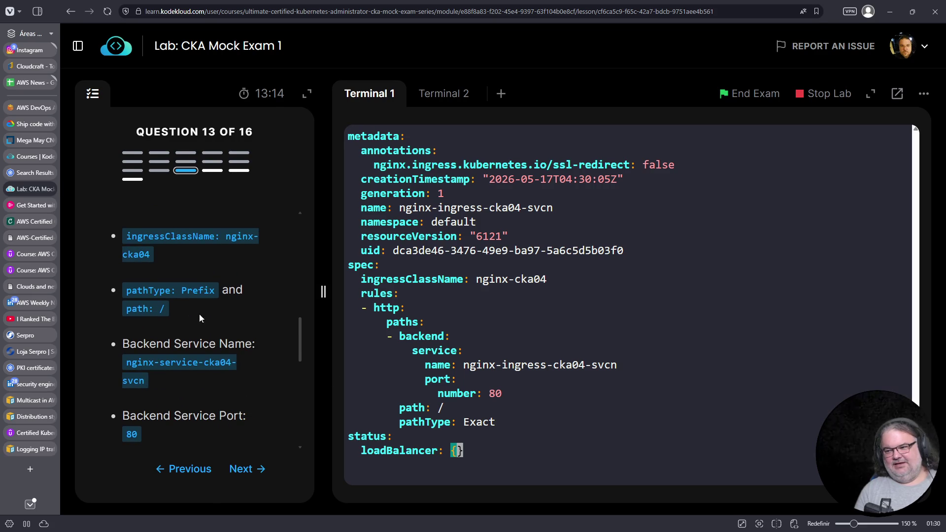
{"action": "left_click", "coordinate": [518, 427]}
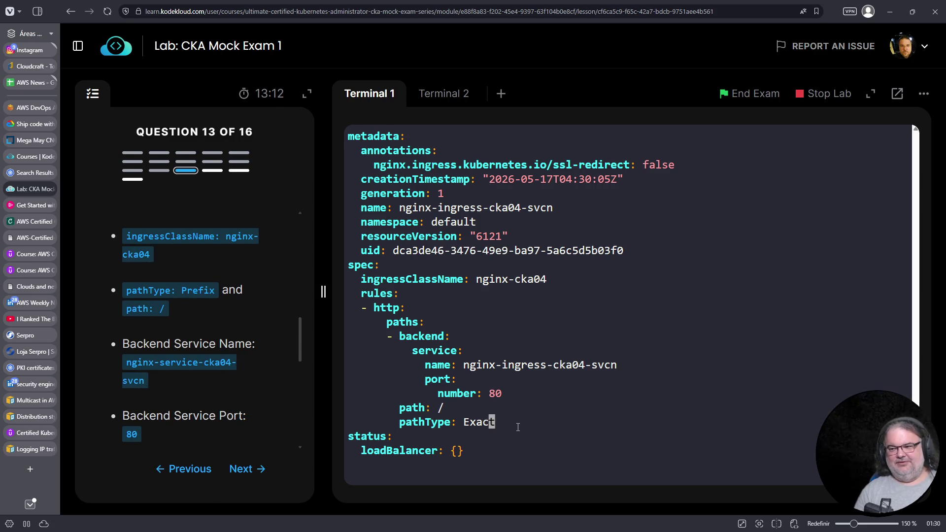
{"action": "key", "text": "Left"}
{"action": "key", "text": "Left"}
{"action": "key", "text": "Left"}
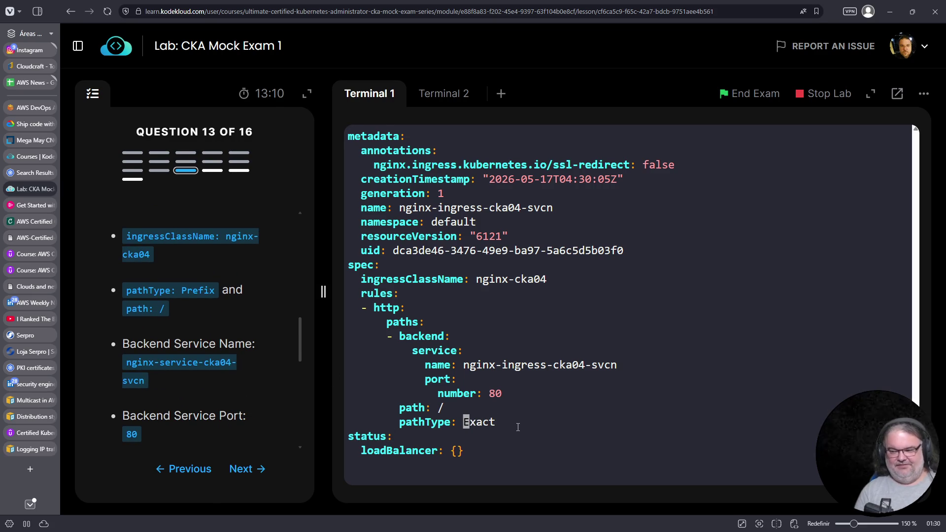
{"action": "type", "text": "dw"}
{"action": "type", "text": "aPref"}
{"action": "type", "text": "ix"}
Step: Save the edited ingress manifest and quit vim with :wq
{"action": "key", "text": "Up"}
{"action": "key", "text": "Up"}
{"action": "key", "text": "Up"}
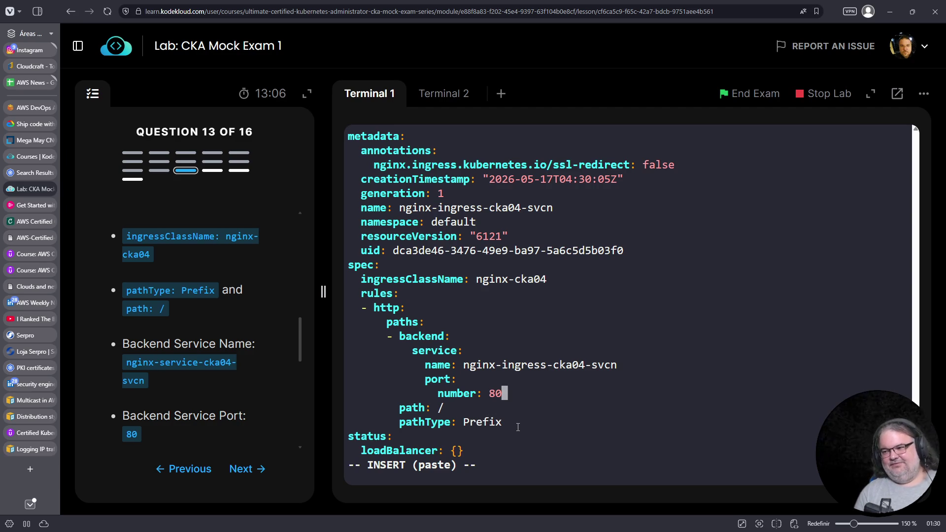
{"action": "key", "text": "Up"}
{"action": "key", "text": "Up"}
{"action": "key", "text": "Up"}
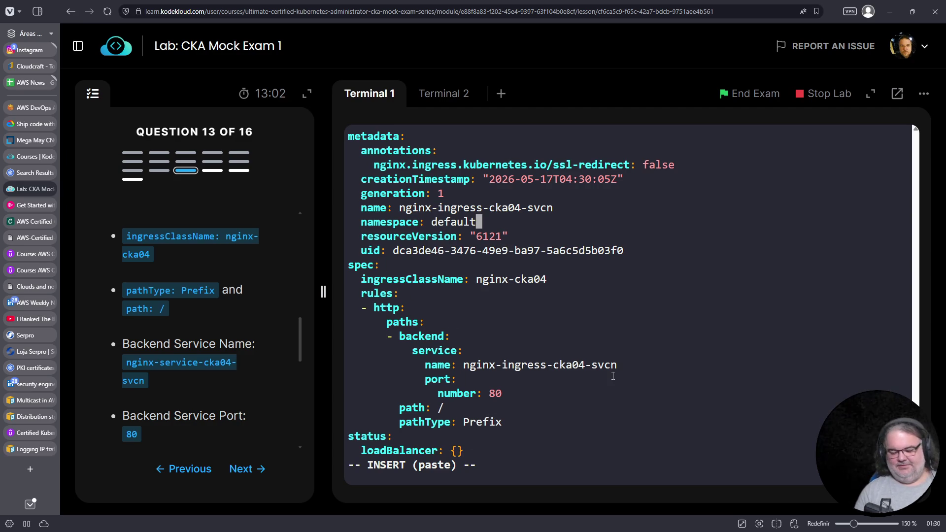
{"action": "key", "text": "Escape"}
{"action": "type", "text": ":wq"}
{"action": "key", "text": "Return"}
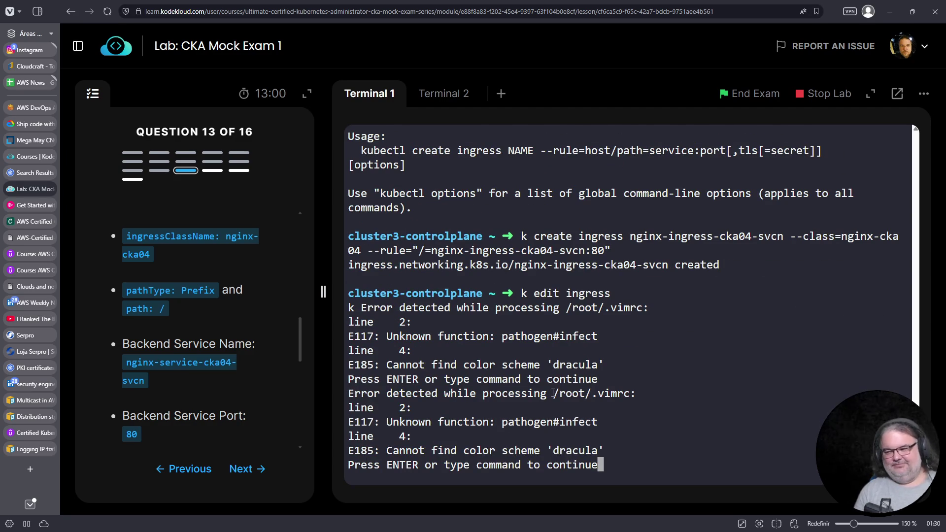
Step: Discard the rejected ingress edit with :q! and rerun k edit ingress
{"action": "key", "text": "Return"}
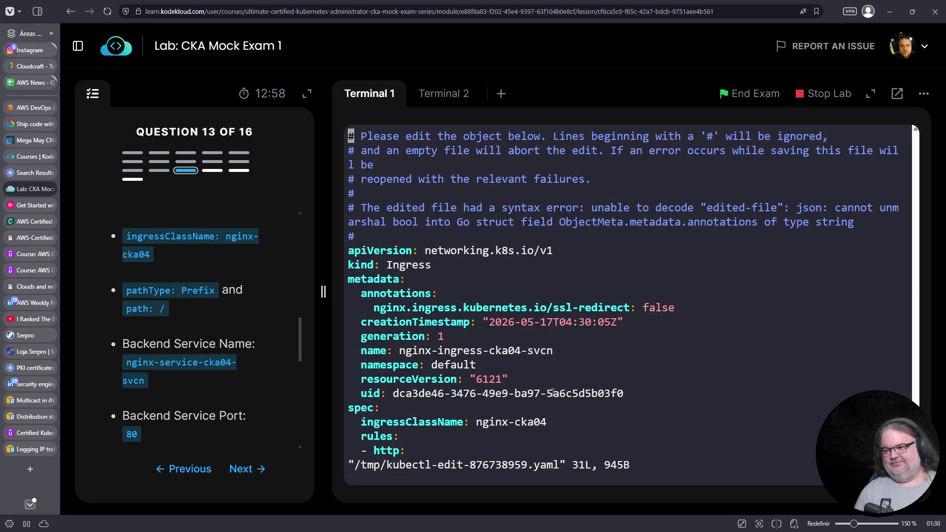
{"action": "type", "text": ":q!"}
{"action": "key", "text": "Return"}
{"action": "key", "text": "ctrl+c"}
{"action": "key", "text": "ctrl+c"}
{"action": "key", "text": "ctrl+c"}
{"action": "key", "text": "ctrl+c"}
{"action": "key", "text": "Up"}
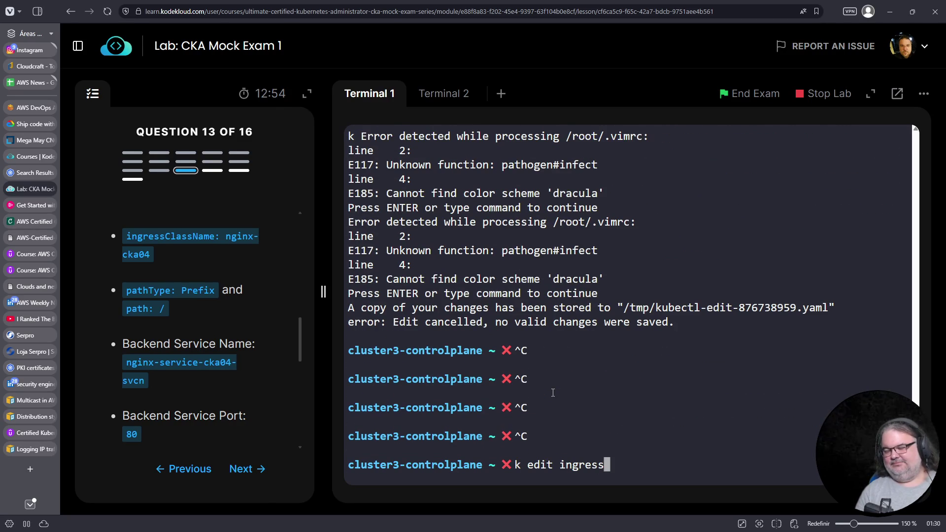
{"action": "key", "text": "Return"}
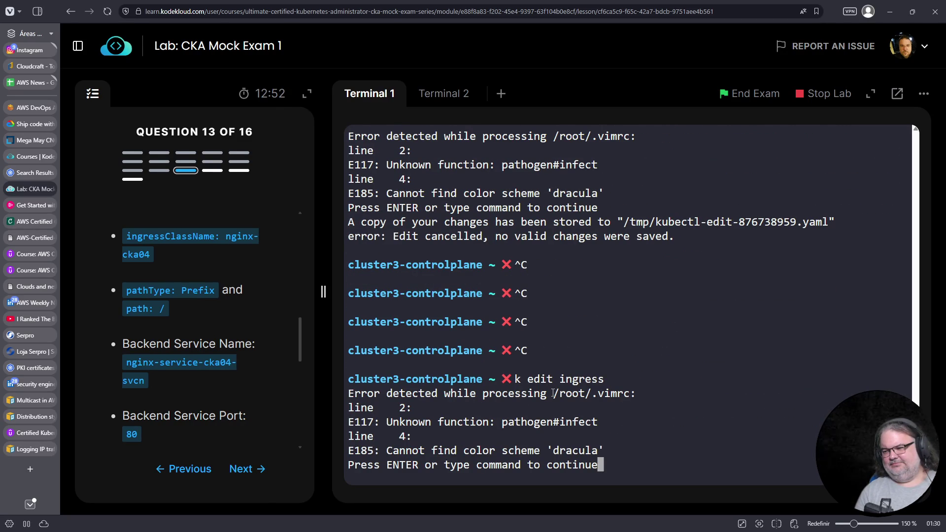
Step: Add an annotations block under metadata with the pasted key changed to ssl-redirect: false
{"action": "key", "text": "Return"}
{"action": "key", "text": "Down"}
{"action": "key", "text": "Down"}
{"action": "key", "text": "Down"}
{"action": "key", "text": "Up"}
{"action": "key", "text": "Up"}
{"action": "key", "text": "Up"}
{"action": "key", "text": "Down"}
{"action": "key", "text": "Down"}
{"action": "key", "text": "Down"}
{"action": "key", "text": "Up"}
{"action": "key", "text": "Up"}
{"action": "key", "text": "Up"}
{"action": "key", "text": "Up"}
{"action": "type", "text": "o  annotation"}
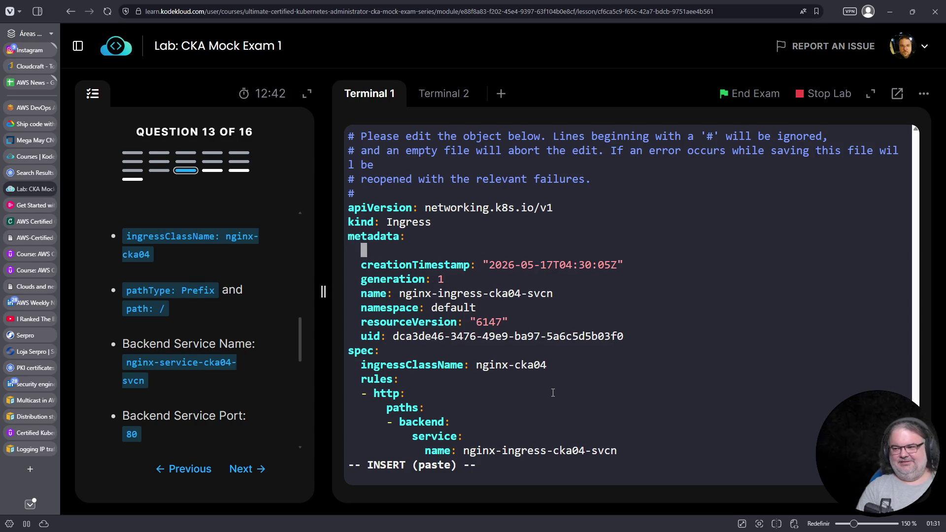
{"action": "type", "text": "s:"}
{"action": "key", "text": "Return"}
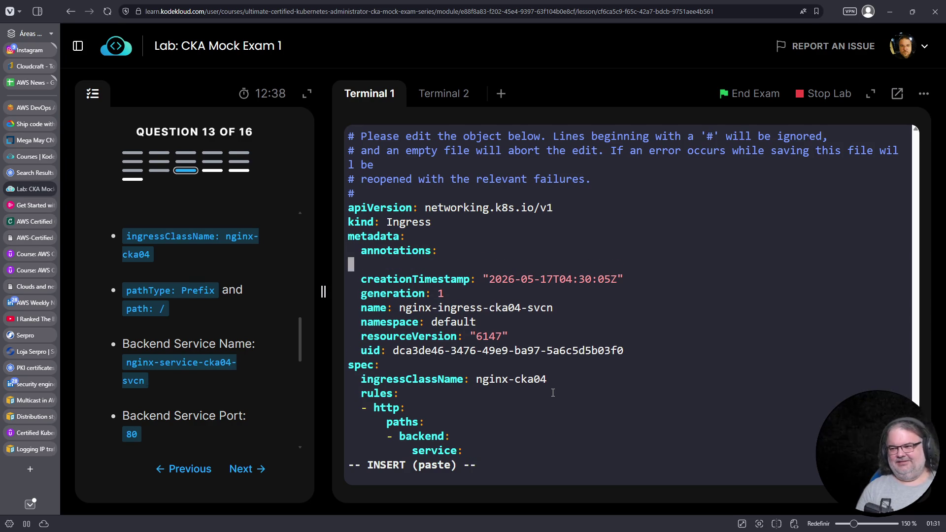
{"action": "right_click", "coordinate": [568, 234]}
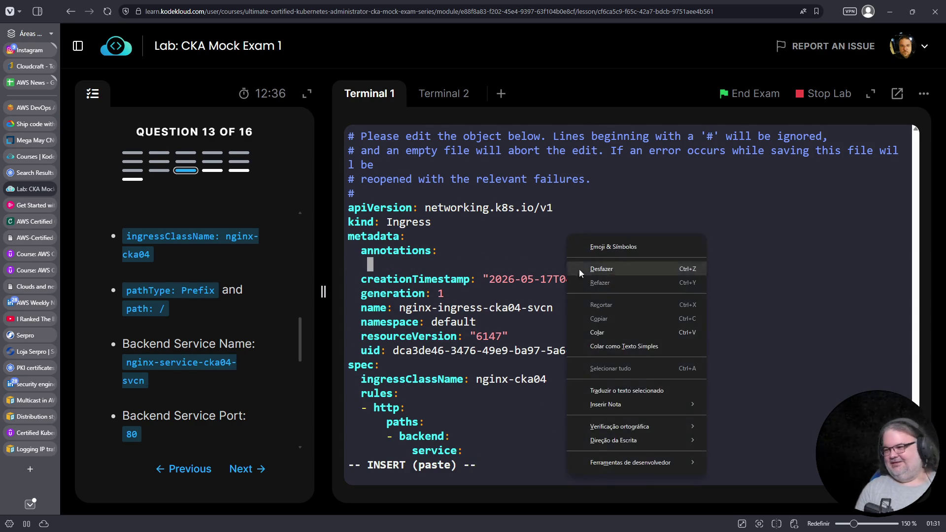
{"action": "left_click", "coordinate": [599, 333]}
{"action": "key", "text": "BackSpace"}
{"action": "key", "text": "BackSpace"}
{"action": "key", "text": "BackSpace"}
{"action": "type", "text": "ssl-redirect: false"}
Step: Try saving the ssl-redirect annotation, then discard the rejected edit with :q!
{"action": "key", "text": "Home"}
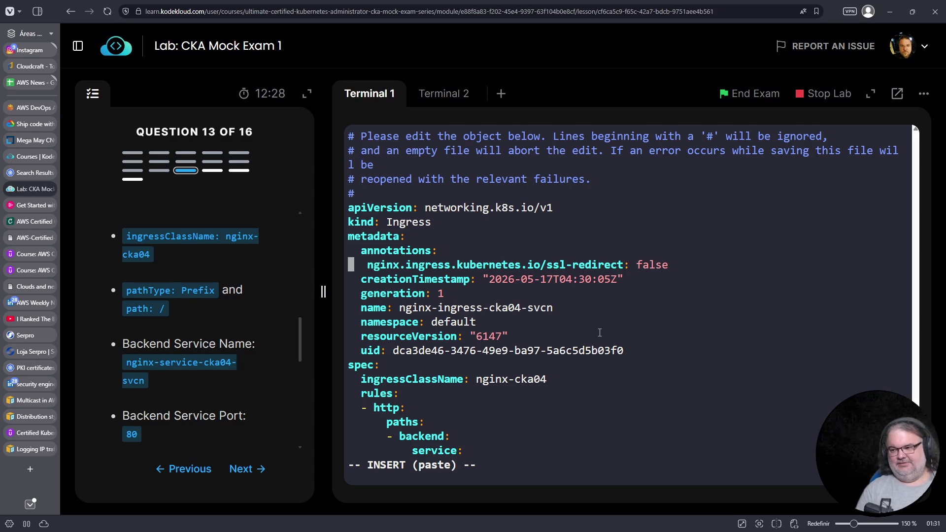
{"action": "type", "text": "i"}
{"action": "key", "text": "BackSpace"}
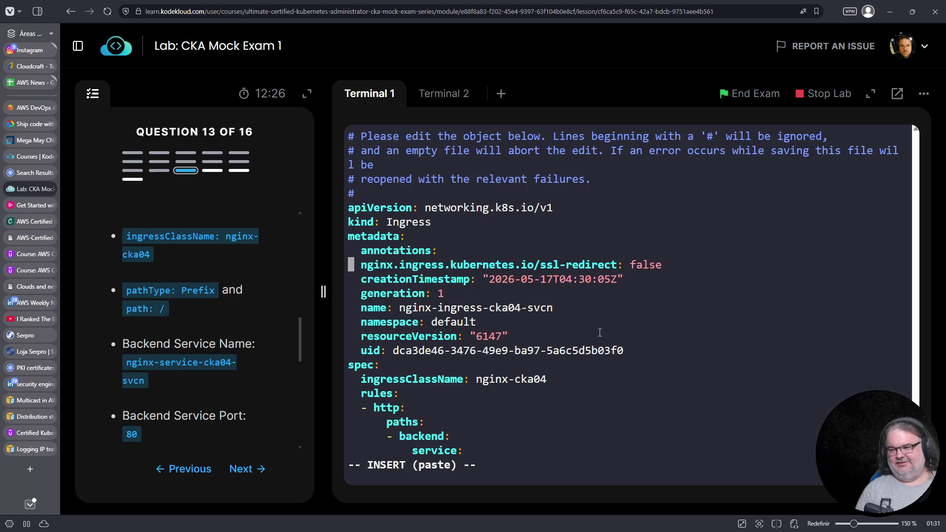
{"action": "key", "text": "Escape"}
{"action": "type", "text": ":wq"}
{"action": "key", "text": "Return"}
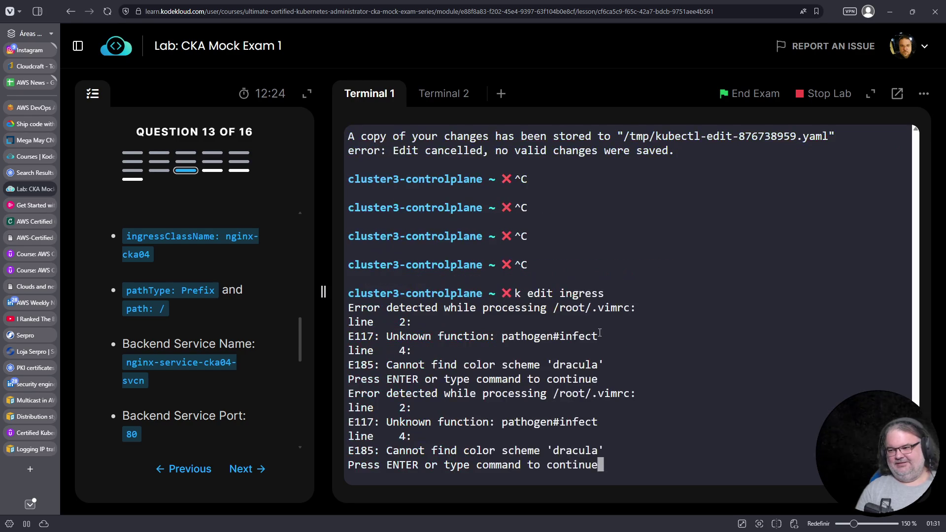
{"action": "key", "text": "Return"}
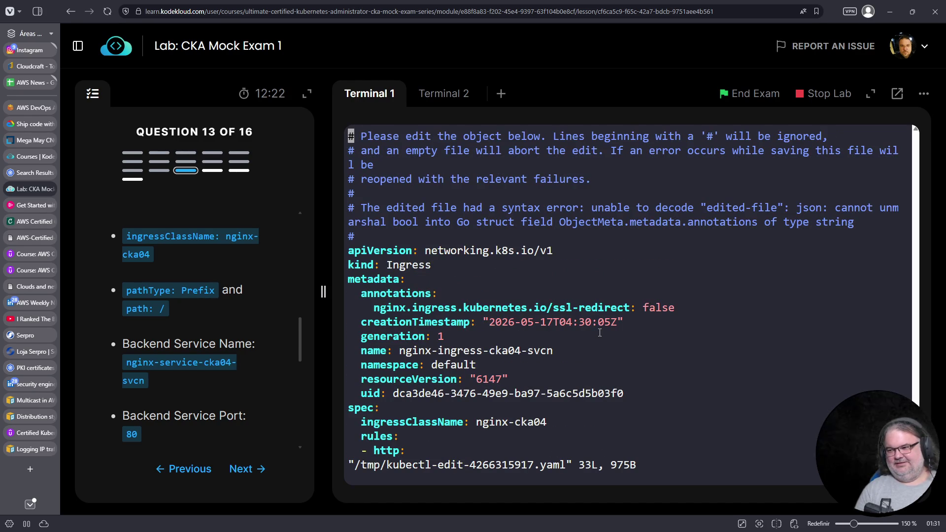
{"action": "type", "text": ":q!"}
{"action": "key", "text": "Return"}
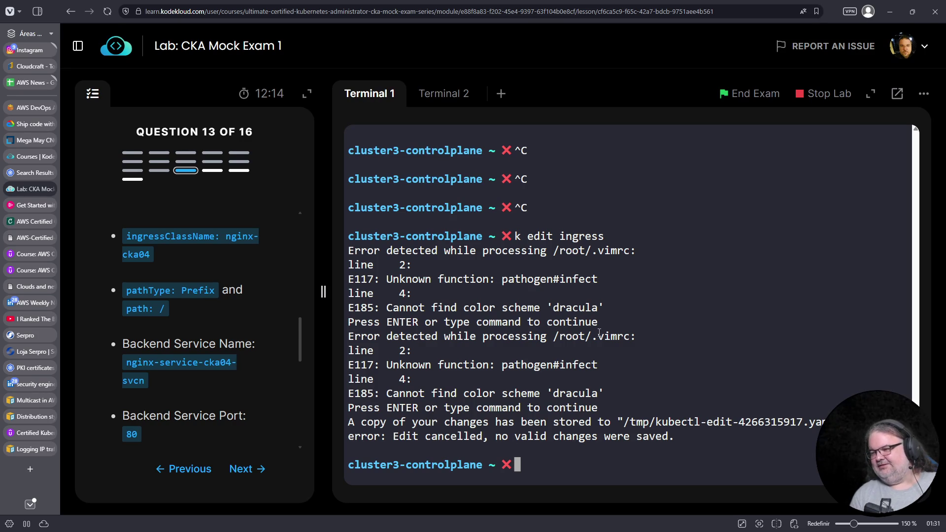
Step: Cancel the stray command-line input and clear the terminal screen
{"action": "key", "text": "Up"}
{"action": "key", "text": "ctrl+c"}
{"action": "type", "text": "ascascasc"}
{"action": "key", "text": "ctrl+c"}
{"action": "key", "text": "ctrl+c"}
{"action": "key", "text": "ctrl+c"}
{"action": "key", "text": "ctrl+c"}
{"action": "key", "text": "ctrl+l"}
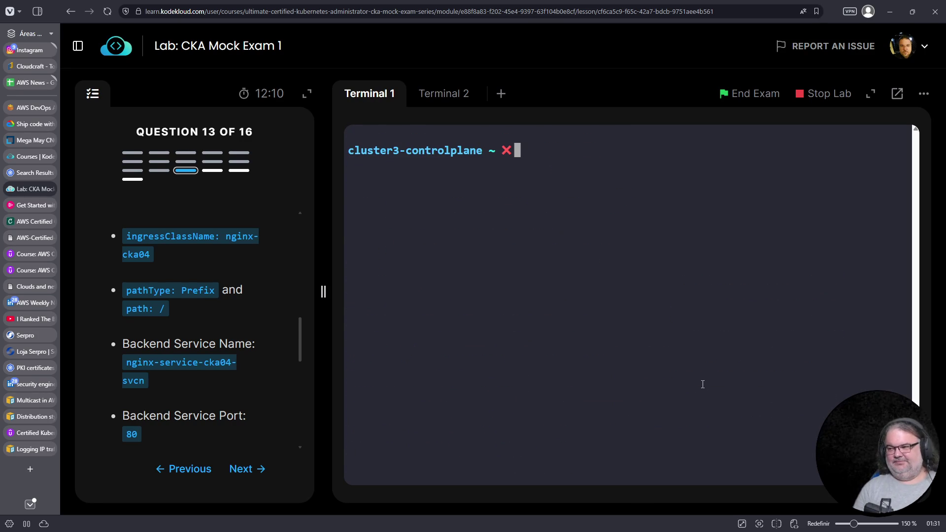
Step: Reopen the nginx-ingress-cka04-svcn ingress YAML and locate the path entry near the end
{"action": "key", "text": "Up"}
{"action": "key", "text": "Return"}
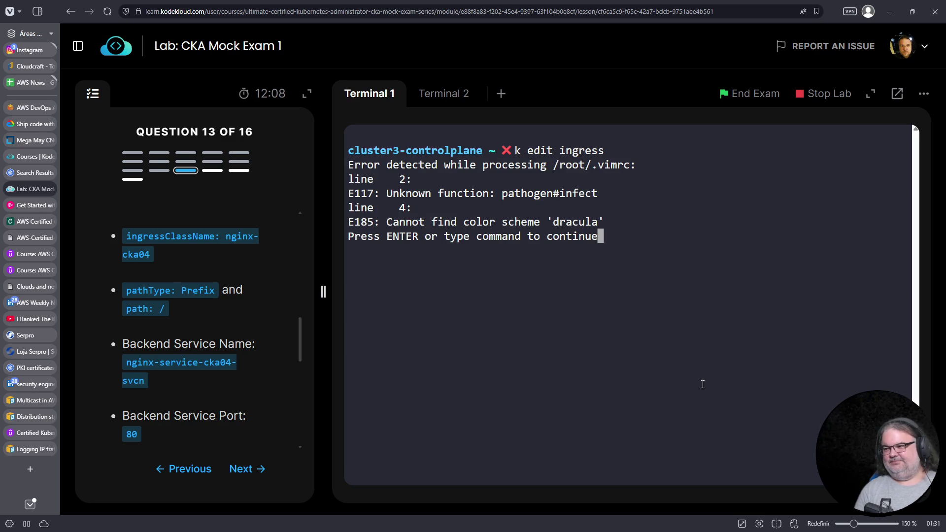
{"action": "key", "text": "Return"}
{"action": "key", "text": "j"}
{"action": "key", "text": "j"}
{"action": "key", "text": "j"}
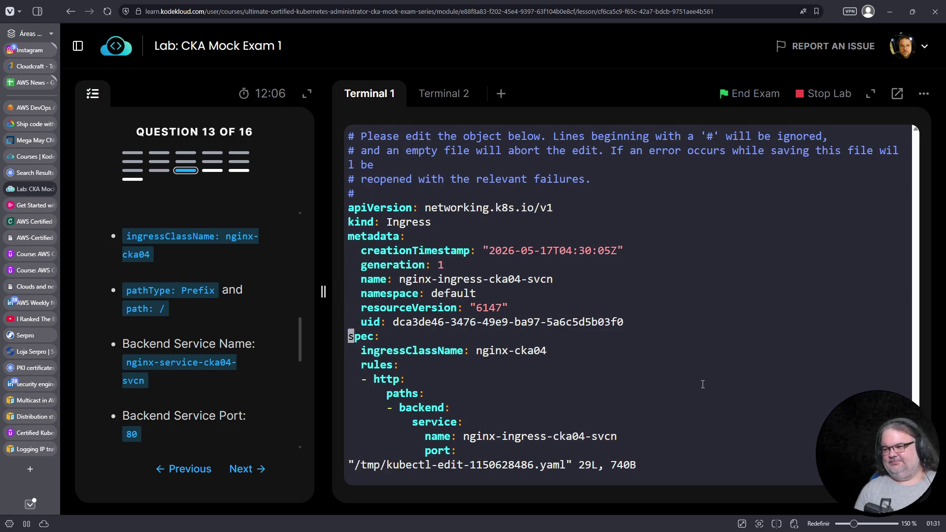
{"action": "key", "text": "k"}
{"action": "key", "text": "k"}
{"action": "key", "text": "k"}
{"action": "key", "text": "k"}
{"action": "key", "text": "k"}
{"action": "key", "text": "g"}
{"action": "key", "text": "g"}
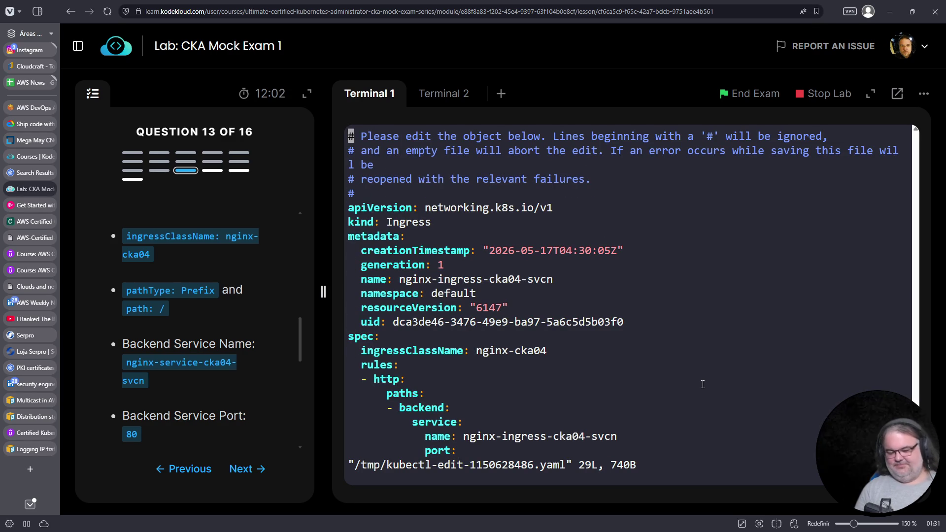
{"action": "key", "text": "shift+g"}
{"action": "key", "text": "k"}
{"action": "key", "text": "k"}
{"action": "key", "text": "k"}
{"action": "key", "text": "k"}
{"action": "key", "text": "k"}
{"action": "key", "text": "l"}
{"action": "key", "text": "l"}
{"action": "key", "text": "l"}
Step: Replace pathType Exact with Prefix and save the ingress with :wq
{"action": "key", "text": "j"}
{"action": "key", "text": "h"}
{"action": "key", "text": "h"}
{"action": "key", "text": "l"}
{"action": "key", "text": "l"}
{"action": "key", "text": "l"}
{"action": "key", "text": "h"}
{"action": "key", "text": "h"}
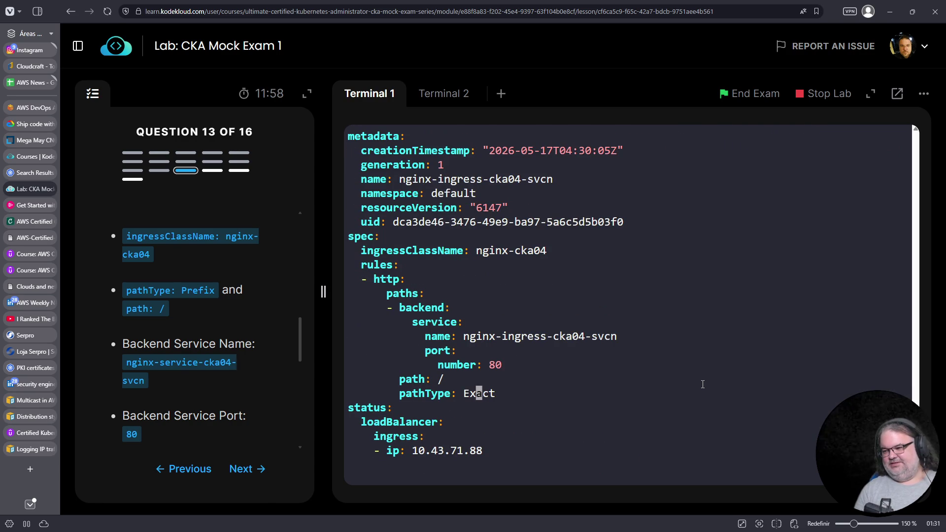
{"action": "key", "text": "h"}
{"action": "key", "text": "shift+d"}
{"action": "type", "text": "a"}
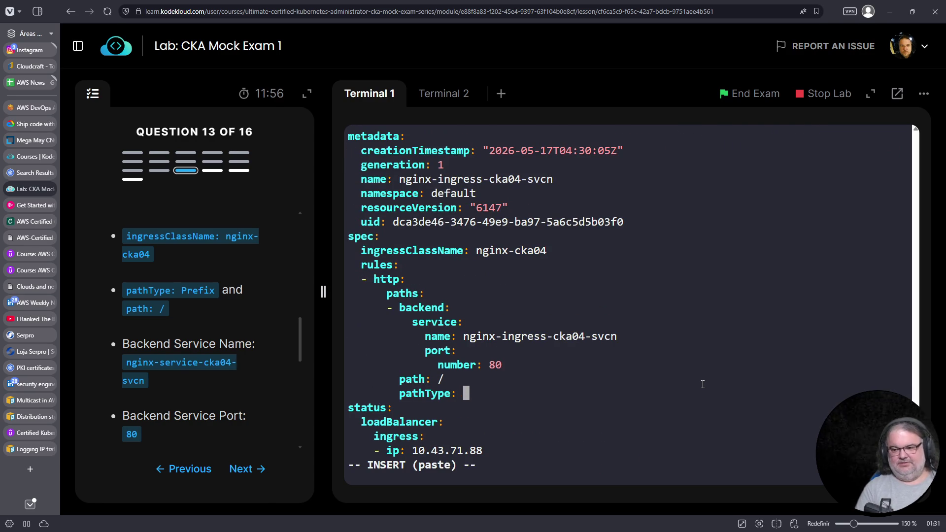
{"action": "type", "text": "Prefix"}
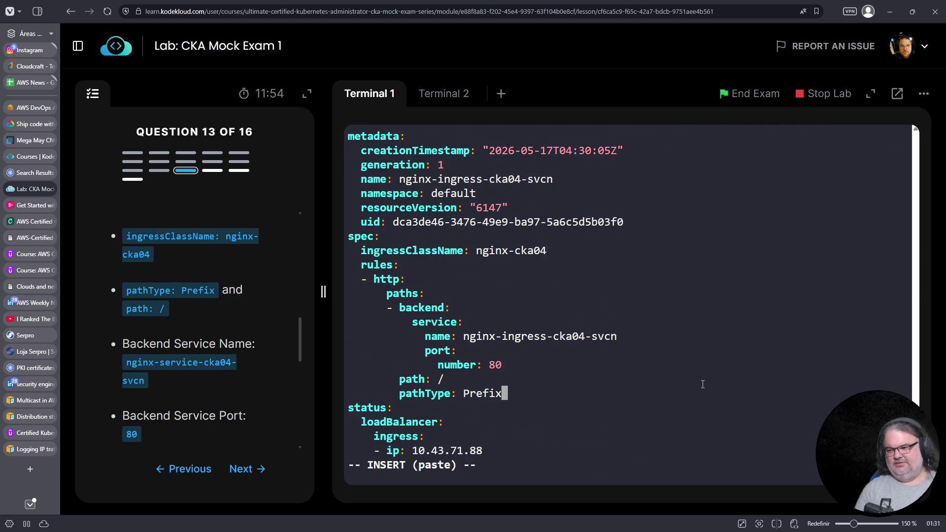
{"action": "key", "text": "Escape"}
{"action": "type", "text": ":wq"}
{"action": "key", "text": "Return"}
{"action": "key", "text": "Up"}
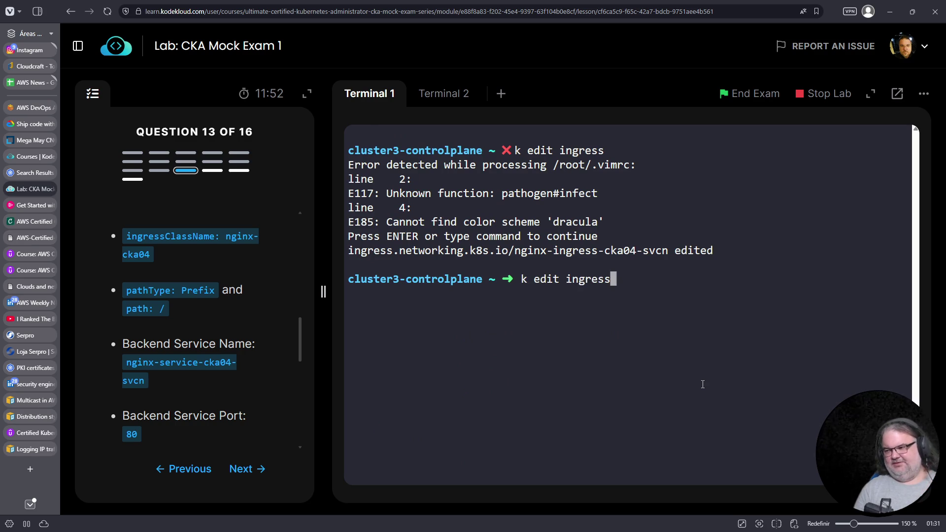
{"action": "key", "text": "Return"}
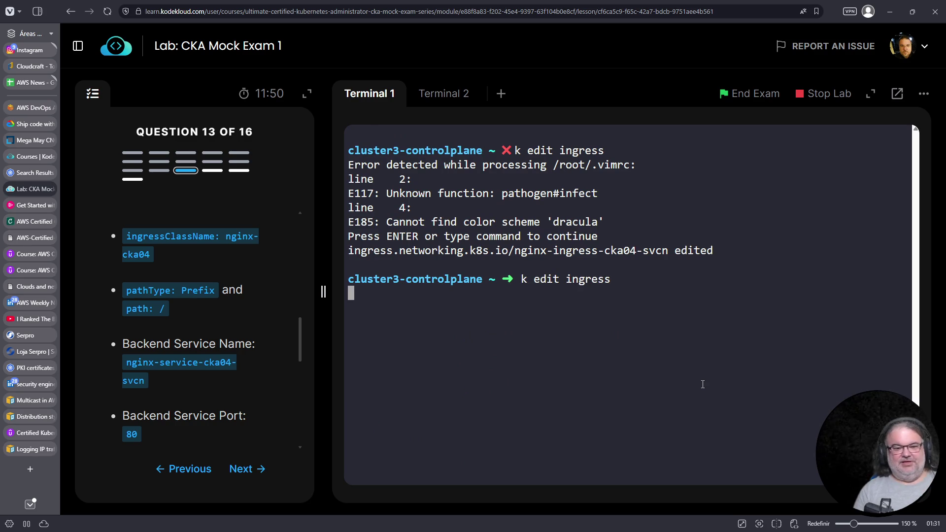
Step: Add an annotations block under metadata and paste the nginx.ingress.kubernetes.io/use-regex key
{"action": "key", "text": "Return"}
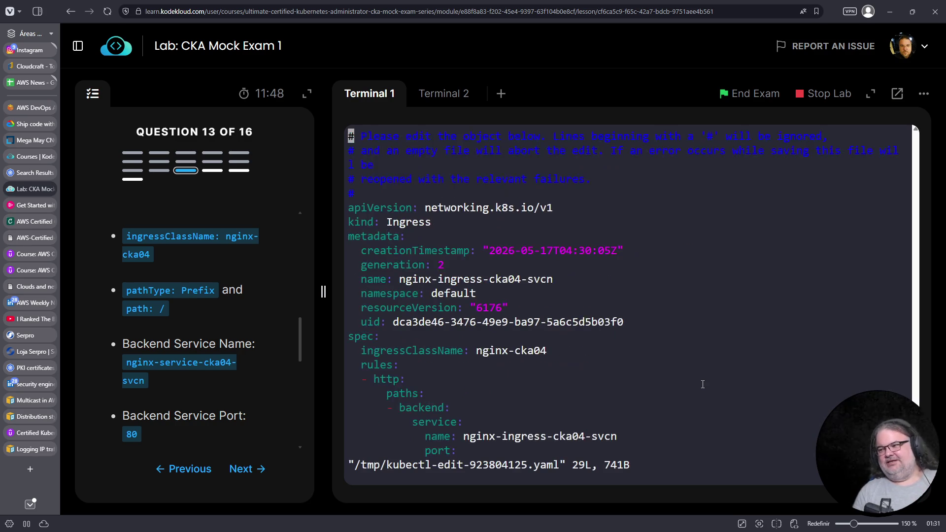
{"action": "key", "text": "Down"}
{"action": "key", "text": "Down"}
{"action": "key", "text": "Down"}
{"action": "key", "text": "Up"}
{"action": "type", "text": "o  "}
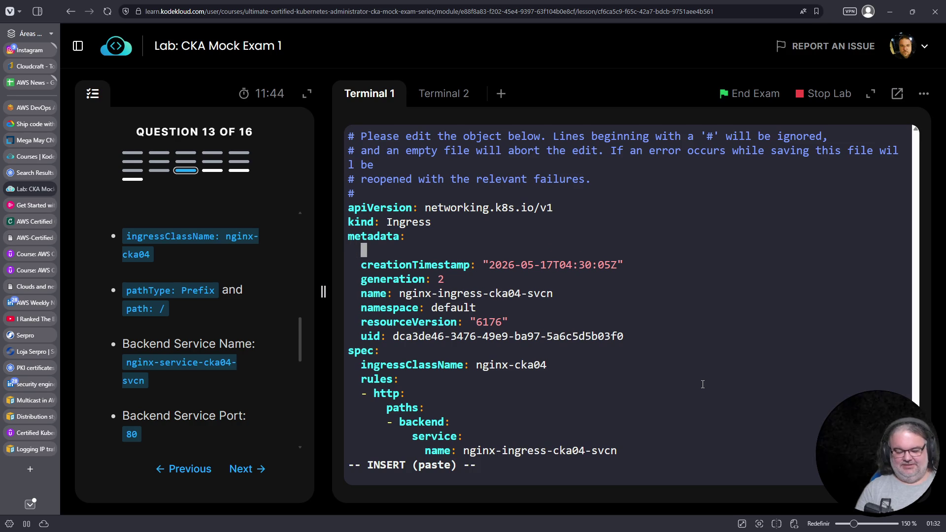
{"action": "type", "text": "annotations:"}
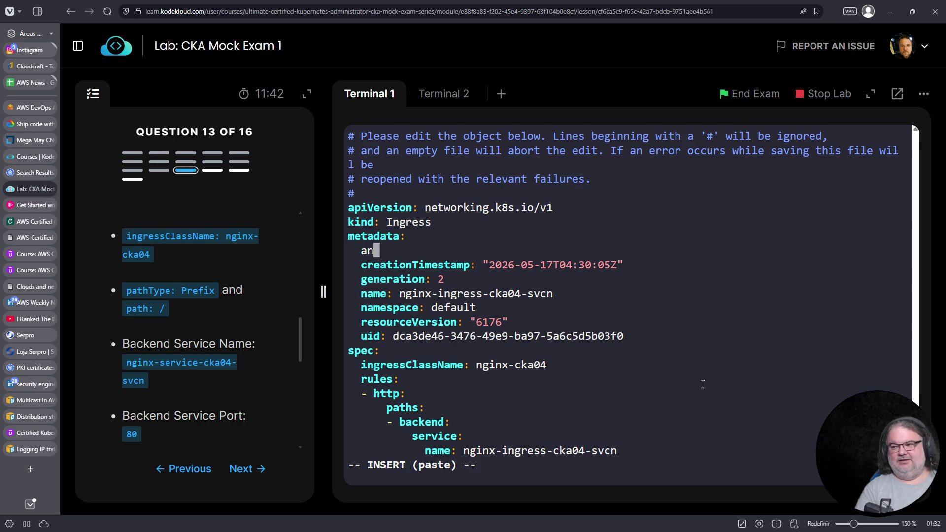
{"action": "key", "text": "Return"}
{"action": "right_click", "coordinate": [700, 359]}
{"action": "left_click", "coordinate": [729, 241]}
Step: Give the use-regex annotation the value "false" and save the ingress
{"action": "key", "text": "Home"}
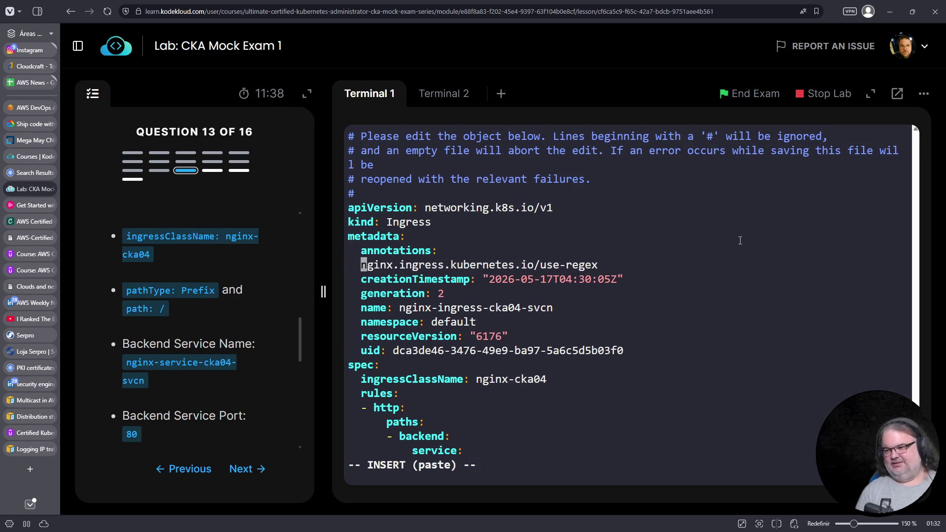
{"action": "key", "text": "End"}
{"action": "type", "text": ":"}
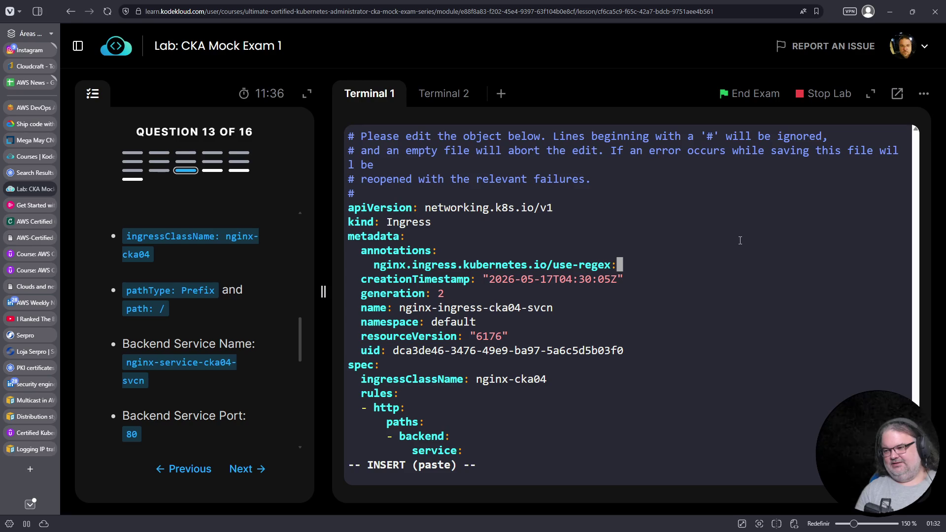
{"action": "type", "text": " \"fgalse"}
{"action": "key", "text": "Left"}
{"action": "key", "text": "Left"}
{"action": "key", "text": "Left"}
{"action": "key", "text": "BackSpace"}
{"action": "key", "text": "End"}
{"action": "type", "text": "\""}
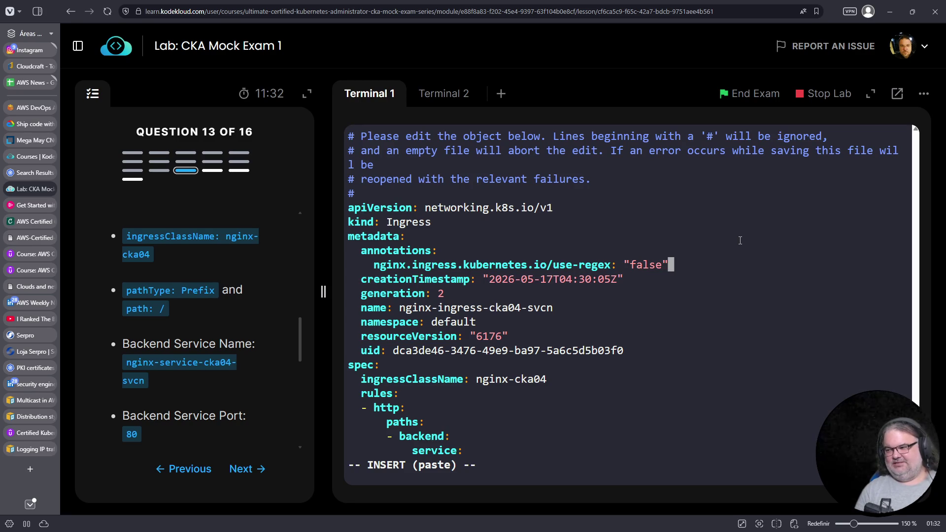
{"action": "key", "text": "Escape"}
{"action": "type", "text": ":wq"}
{"action": "key", "text": "Return"}
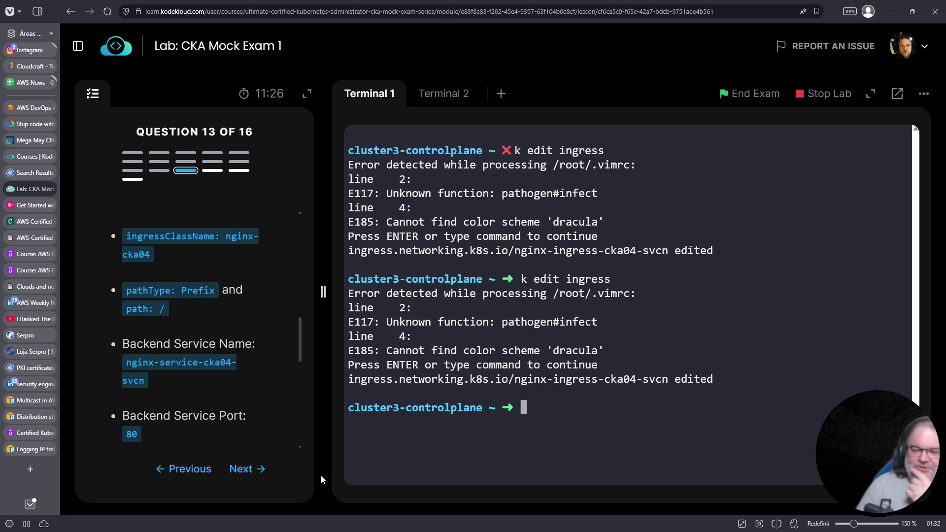
Step: Advance to question 14 and log out of cluster3-controlplane back to student-node
{"action": "left_click", "coordinate": [251, 465]}
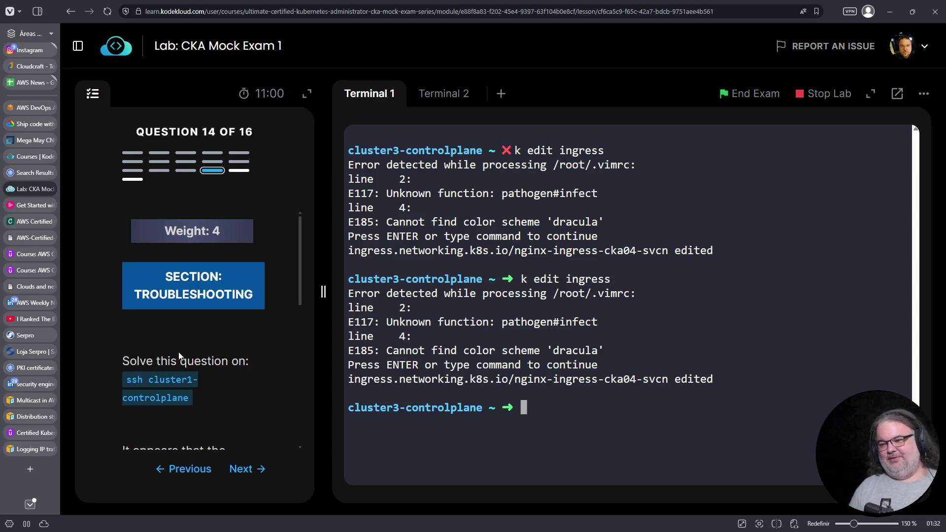
{"action": "key", "text": "ctrl+c"}
{"action": "key", "text": "ctrl+d"}
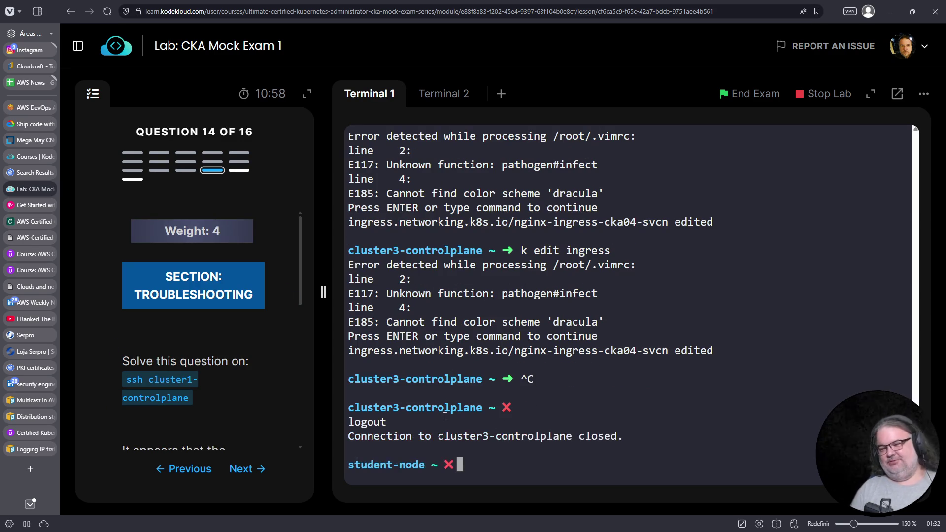
Step: Copy the ssh cluster1-controlplane command from the question and connect with it
{"action": "left_click_drag", "start_coordinate": [124, 378], "coordinate": [191, 399]}
{"action": "right_click", "coordinate": [182, 398]}
{"action": "left_click", "coordinate": [210, 258]}
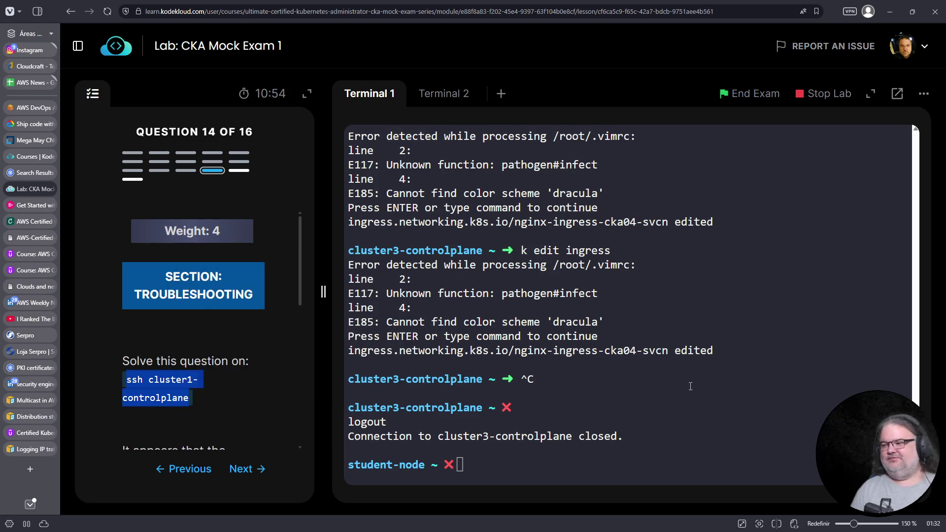
{"action": "right_click", "coordinate": [689, 386]}
{"action": "left_click", "coordinate": [719, 243]}
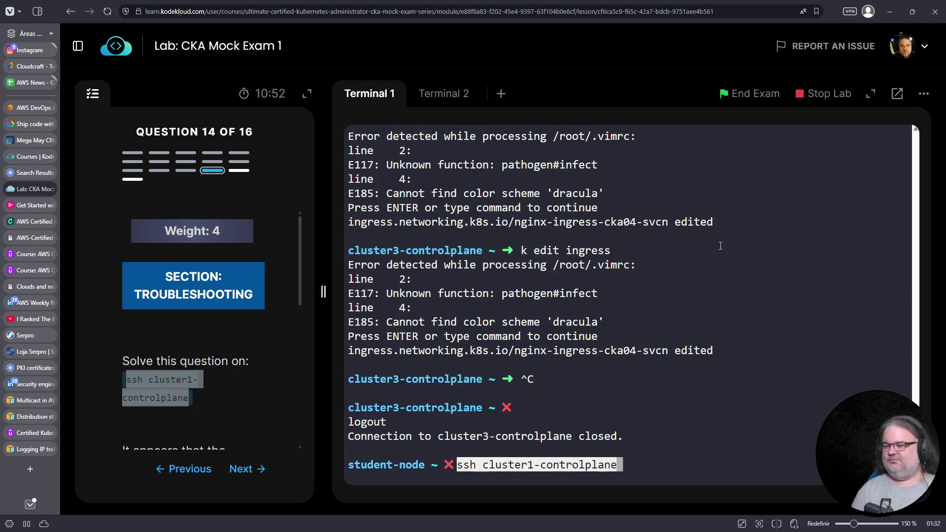
{"action": "key", "text": "Return"}
{"action": "scroll", "coordinate": [263, 330], "scroll_direction": "down", "scroll_amount": 5}
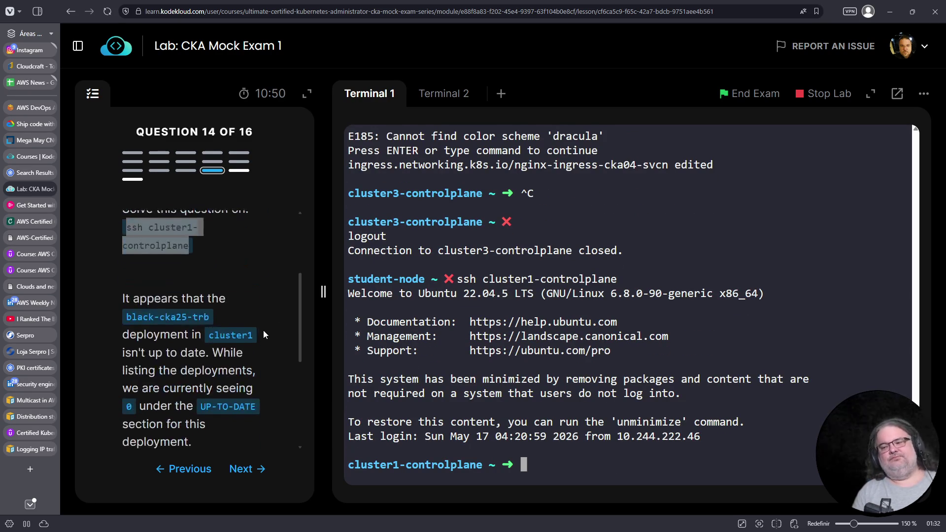
{"action": "scroll", "coordinate": [229, 326], "scroll_direction": "up", "scroll_amount": 1}
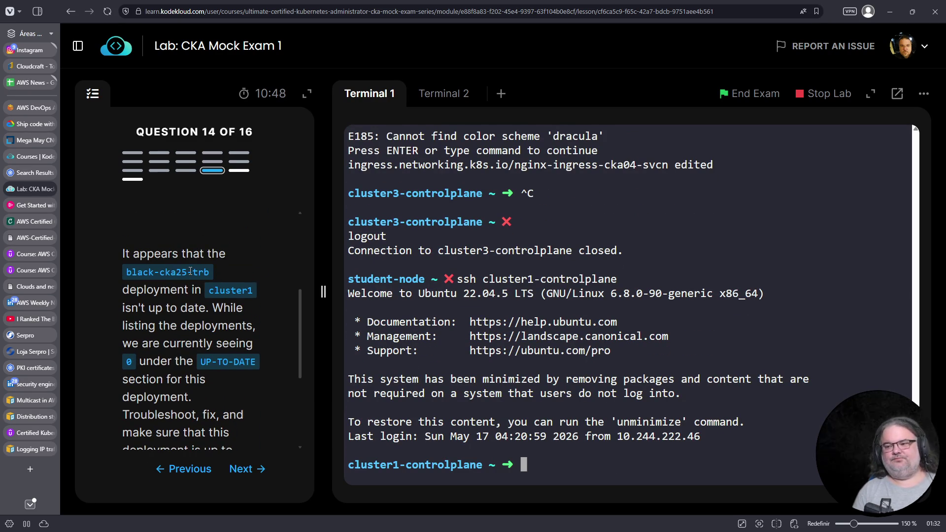
Step: List deployments with k get deploy, showing black-cka25-trb at 0 up-to-date
{"action": "type", "text": "k get deploly"}
{"action": "key", "text": "Left"}
{"action": "key", "text": "Left"}
{"action": "key", "text": "BackSpace"}
{"action": "key", "text": "Delete"}
{"action": "type", "text": "o"}
{"action": "key", "text": "Return"}
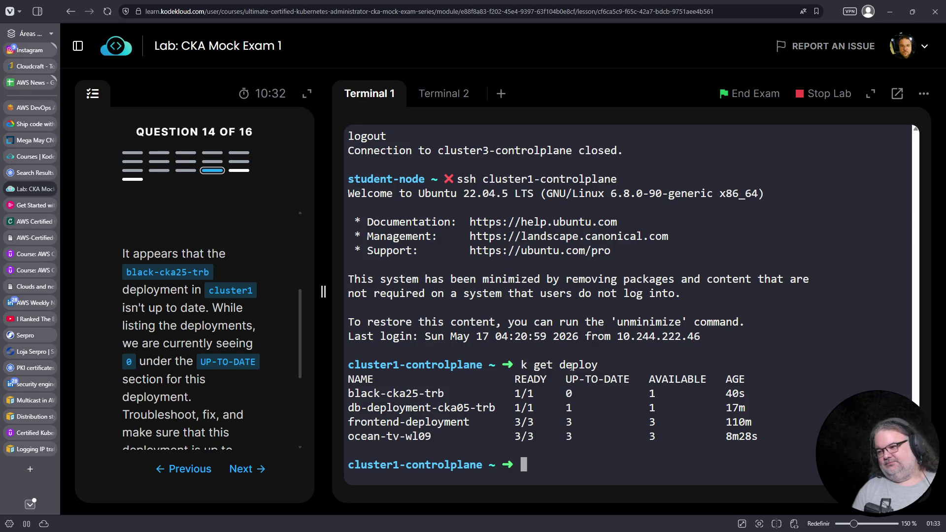
Step: Return to question 13 in Terminal 2 and clear the leftover command line
{"action": "left_click", "coordinate": [445, 92]}
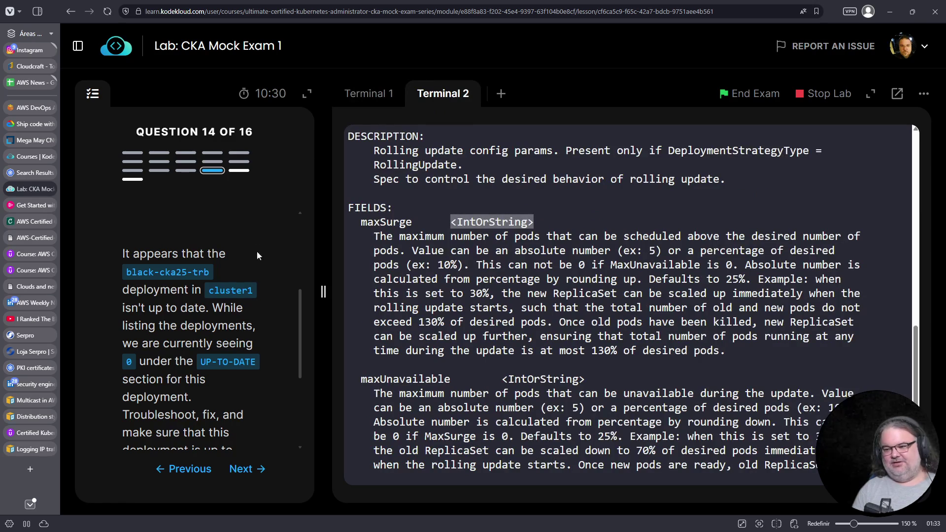
{"action": "left_click", "coordinate": [199, 468]}
{"action": "left_click", "coordinate": [540, 276]}
{"action": "key", "text": "ctrl+c"}
{"action": "key", "text": "Up"}
{"action": "key", "text": "BackSpace"}
{"action": "key", "text": "BackSpace"}
{"action": "key", "text": "BackSpace"}
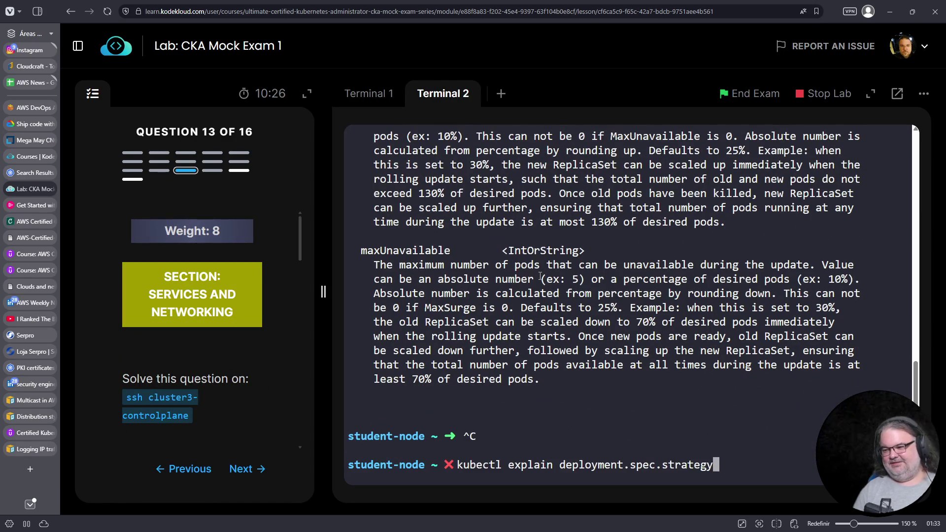
{"action": "key", "text": "ctrl+c"}
{"action": "key", "text": "ctrl+r"}
{"action": "type", "text": "ssh"}
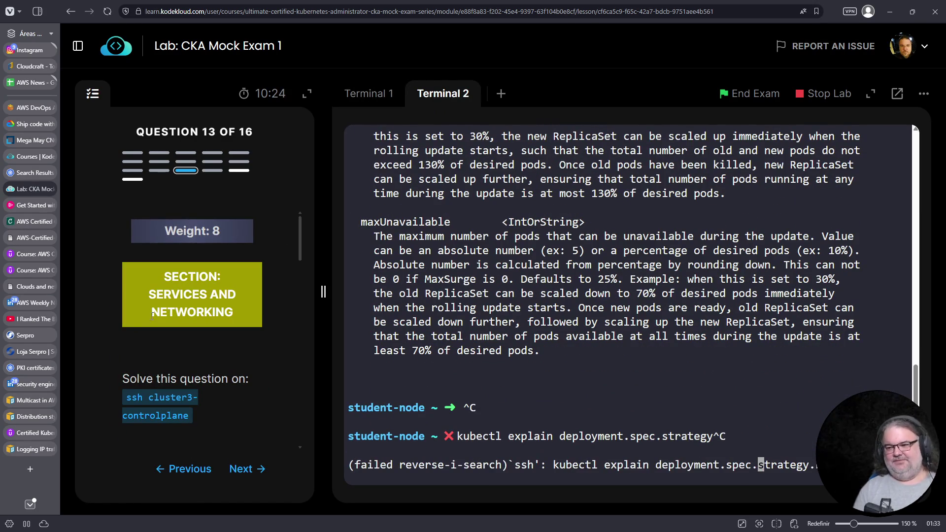
{"action": "key", "text": "ctrl+c"}
Step: Copy the ssh cluster3-controlplane command from the question and connect
{"action": "left_click_drag", "start_coordinate": [189, 416], "coordinate": [122, 398]}
{"action": "right_click", "coordinate": [126, 398]}
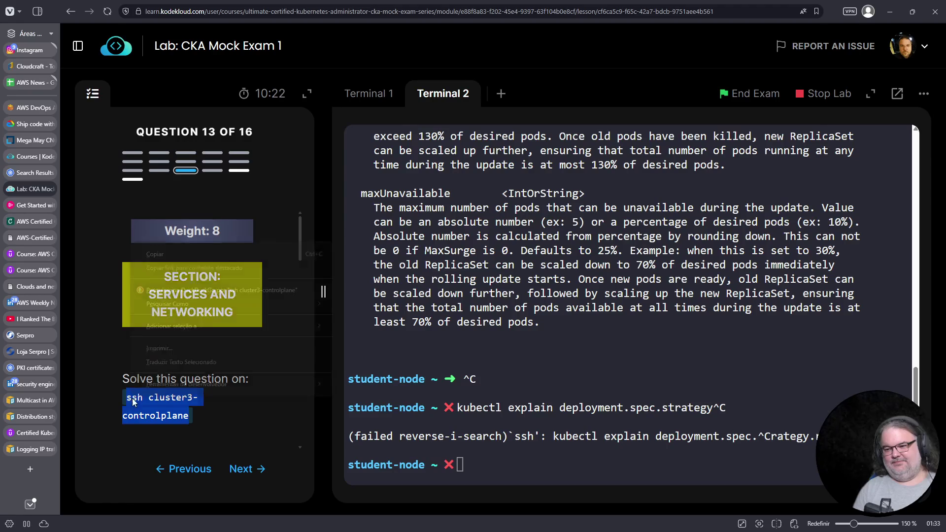
{"action": "left_click", "coordinate": [178, 254]}
{"action": "right_click", "coordinate": [634, 353]}
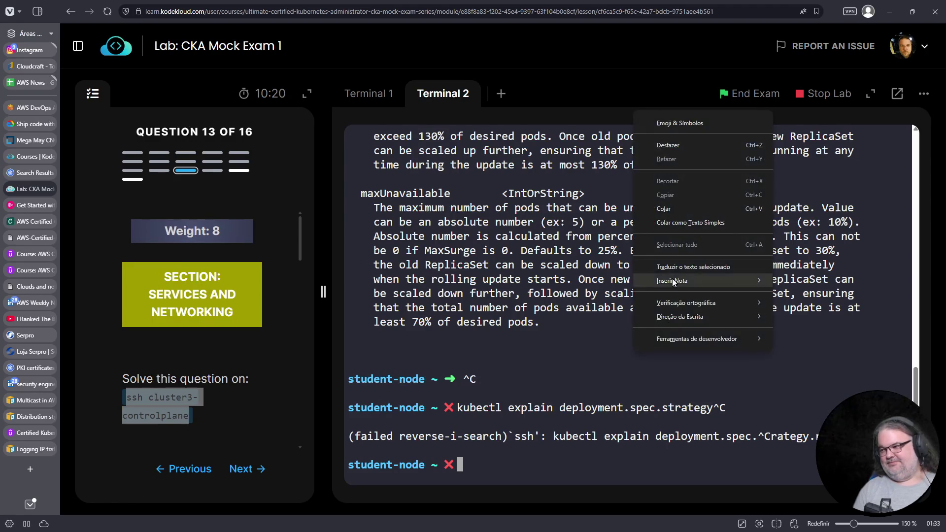
{"action": "left_click", "coordinate": [663, 208]}
{"action": "key", "text": "Return"}
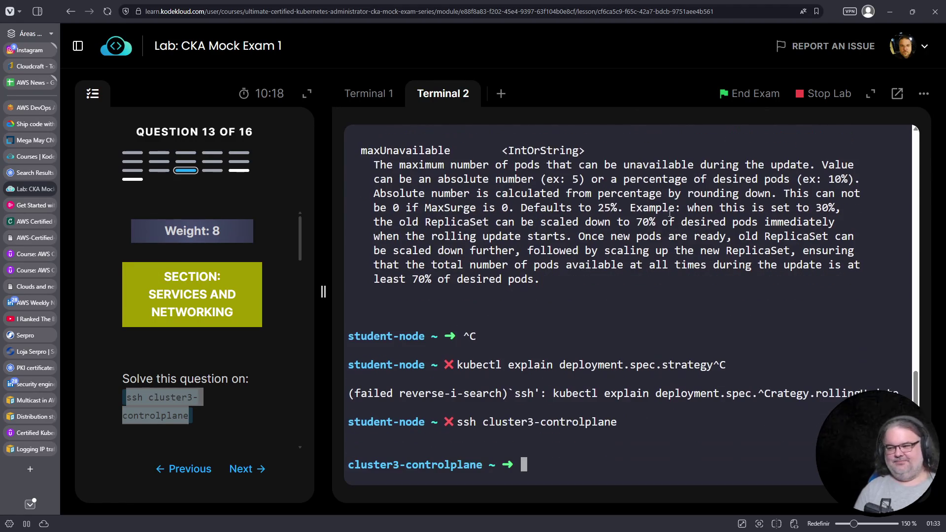
Step: Open the ingress with k edit ingress and move to the annotations
{"action": "type", "text": "k edit ingress"}
{"action": "key", "text": "Return"}
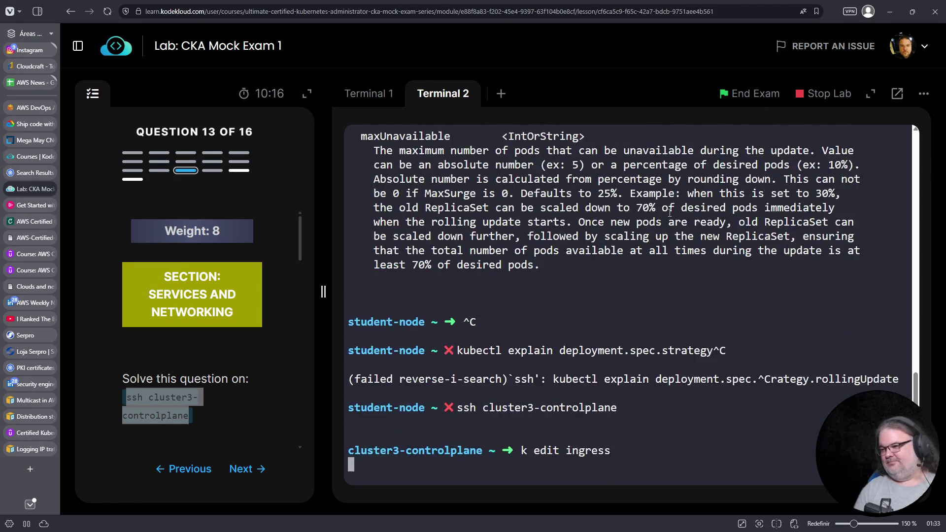
{"action": "key", "text": "Return"}
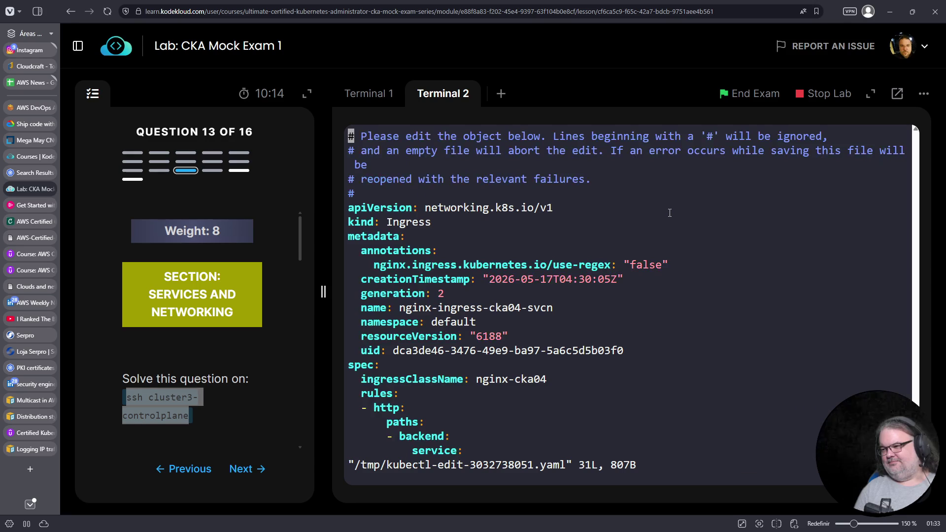
{"action": "key", "text": "Down"}
{"action": "key", "text": "Down"}
{"action": "key", "text": "Down"}
{"action": "key", "text": "End"}
{"action": "key", "text": "Down"}
{"action": "key", "text": "Down"}
Step: Rename the use-regex annotation key to nginx.ingress.kubernetes.io/ssl-redirect and save
{"action": "key", "text": "Left"}
{"action": "key", "text": "Left"}
{"action": "key", "text": "Left"}
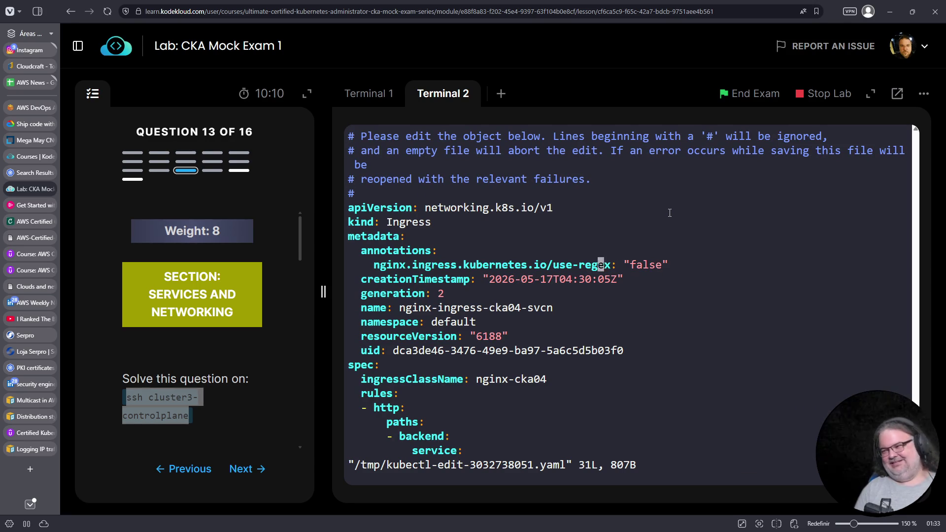
{"action": "key", "text": "Right"}
{"action": "type", "text": "io/ssl-redirect"}
{"action": "key", "text": "Delete"}
{"action": "key", "text": "Delete"}
{"action": "key", "text": "Delete"}
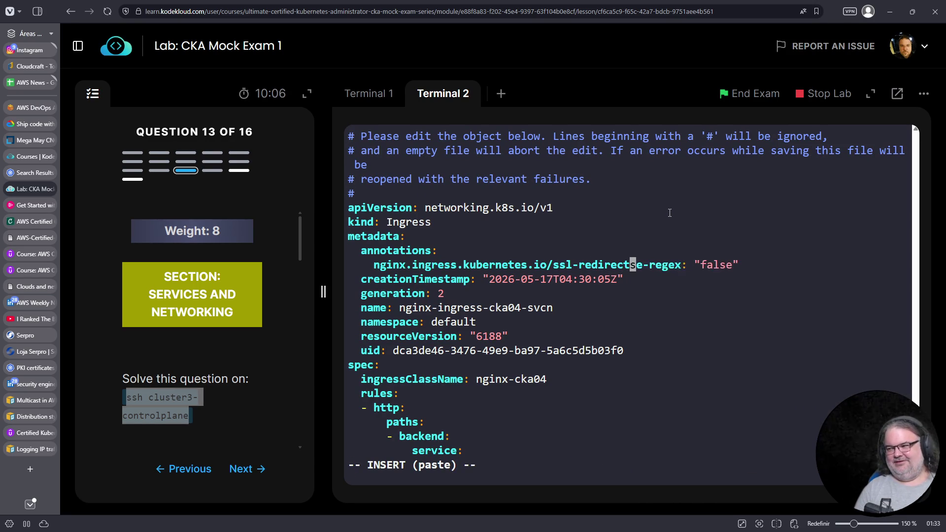
{"action": "key", "text": "Delete"}
{"action": "key", "text": "Delete"}
{"action": "key", "text": "Delete"}
{"action": "key", "text": "Delete"}
{"action": "key", "text": "Escape"}
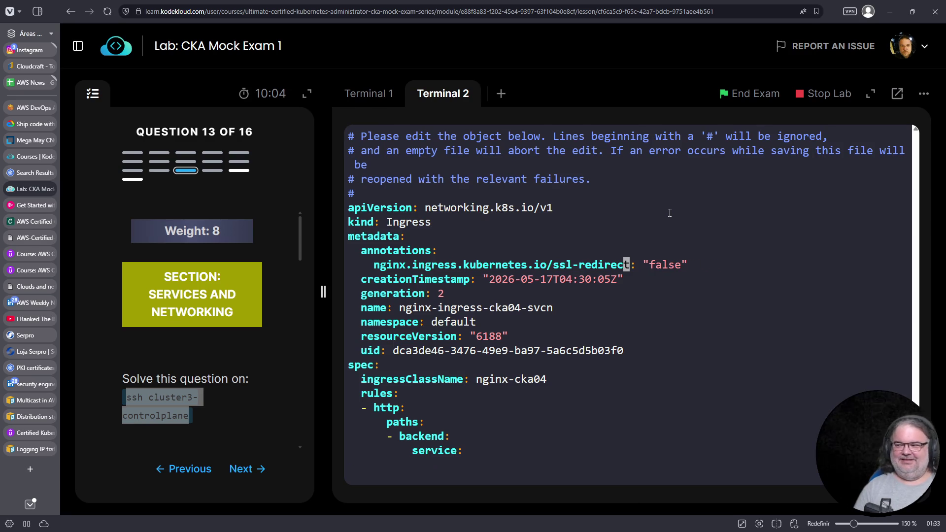
{"action": "type", "text": ":wq"}
{"action": "key", "text": "Return"}
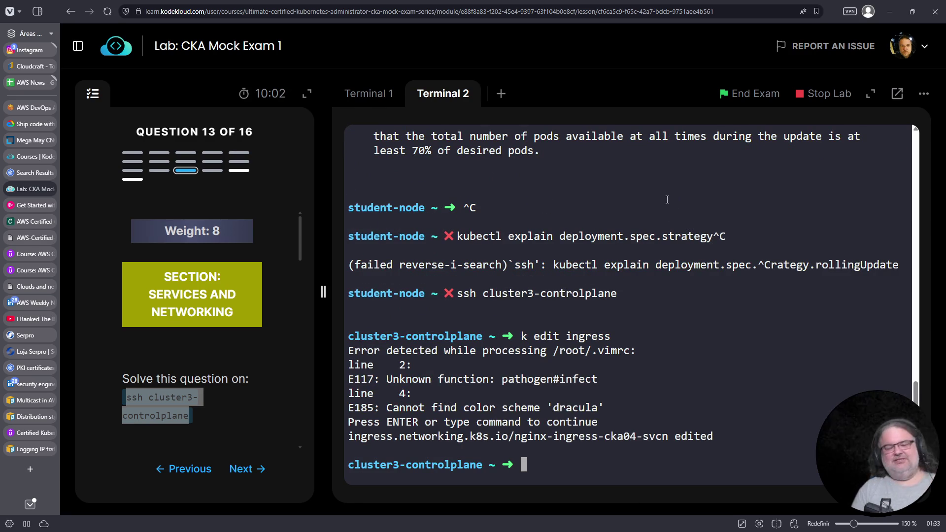
Step: Log out of cluster3-controlplane and switch back to Terminal 1
{"action": "key", "text": "ctrl+c"}
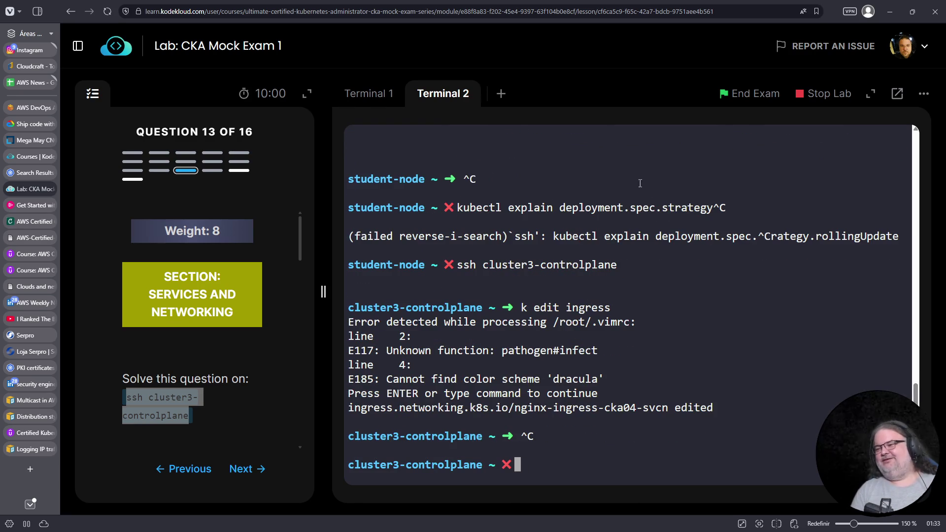
{"action": "key", "text": "ctrl+d"}
{"action": "left_click", "coordinate": [369, 93]}
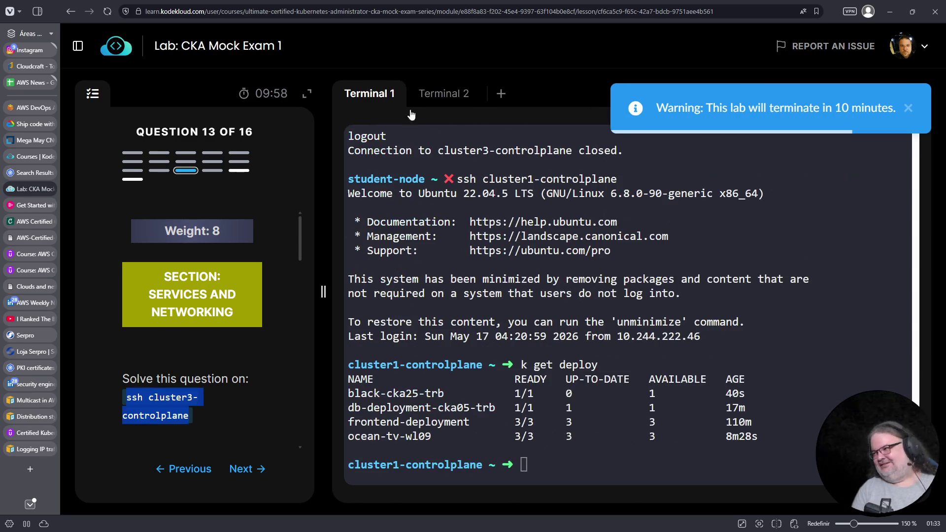
Step: Open Question 14 and rerun k get deploy; black-cka25-trb still shows 0 up-to-date
{"action": "left_click", "coordinate": [629, 260]}
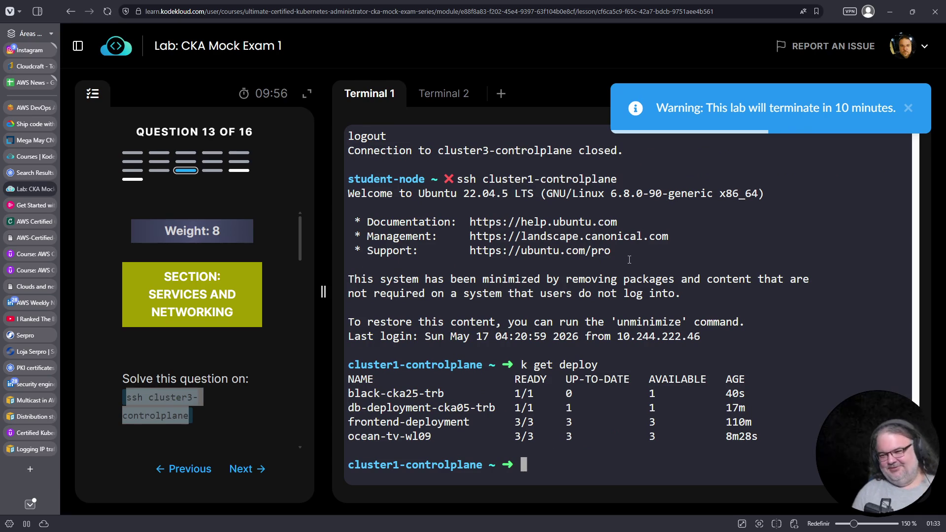
{"action": "key", "text": "Up"}
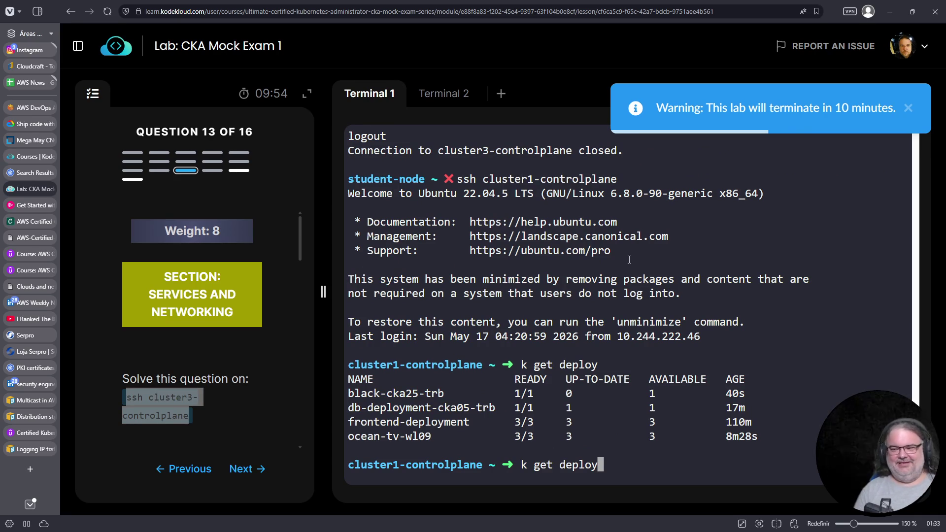
{"action": "scroll", "coordinate": [129, 299], "scroll_direction": "down", "scroll_amount": 3}
{"action": "scroll", "coordinate": [129, 300], "scroll_direction": "up", "scroll_amount": 3}
{"action": "left_click", "coordinate": [240, 472]}
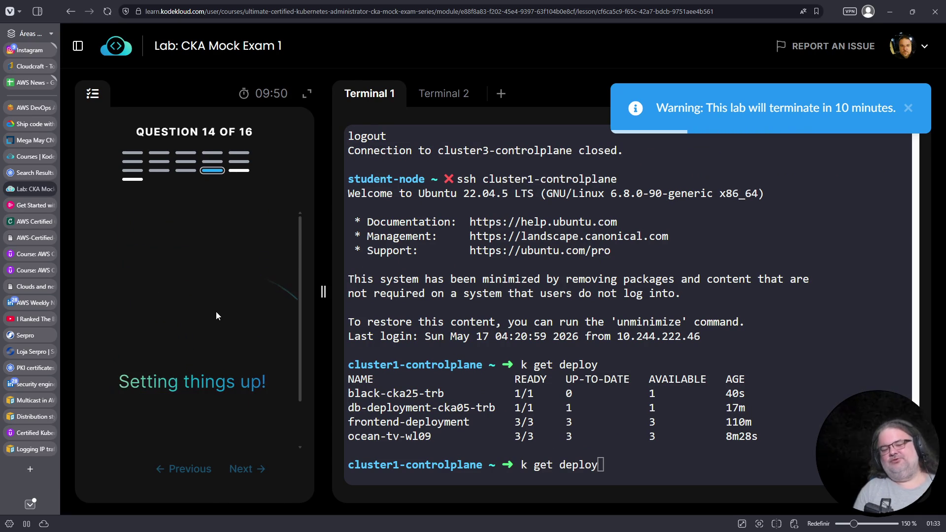
{"action": "scroll", "coordinate": [215, 312], "scroll_direction": "down", "scroll_amount": 5}
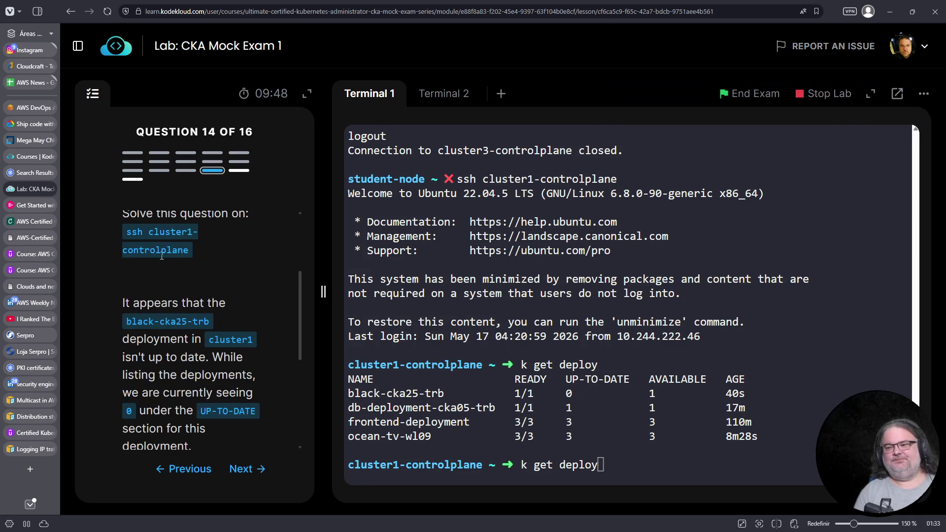
{"action": "scroll", "coordinate": [213, 300], "scroll_direction": "down", "scroll_amount": 2}
{"action": "left_click", "coordinate": [504, 367]}
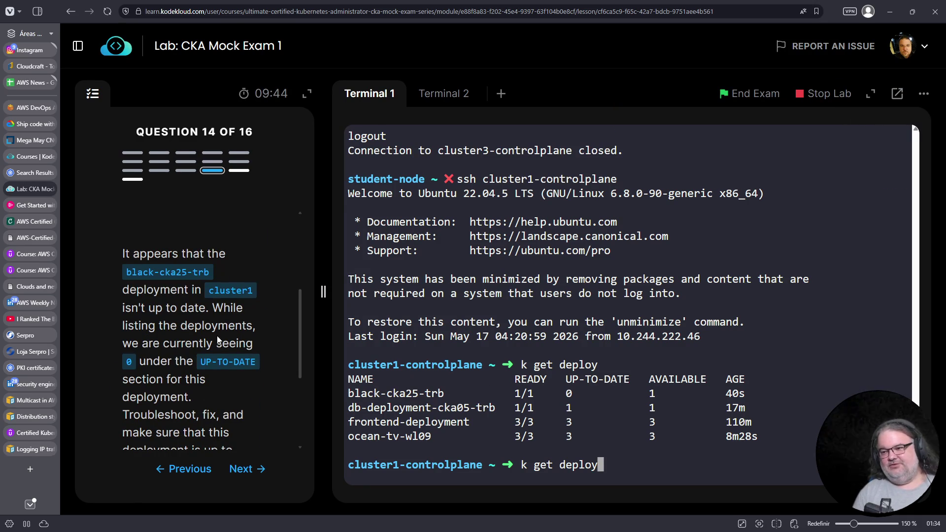
{"action": "scroll", "coordinate": [227, 354], "scroll_direction": "down", "scroll_amount": 1}
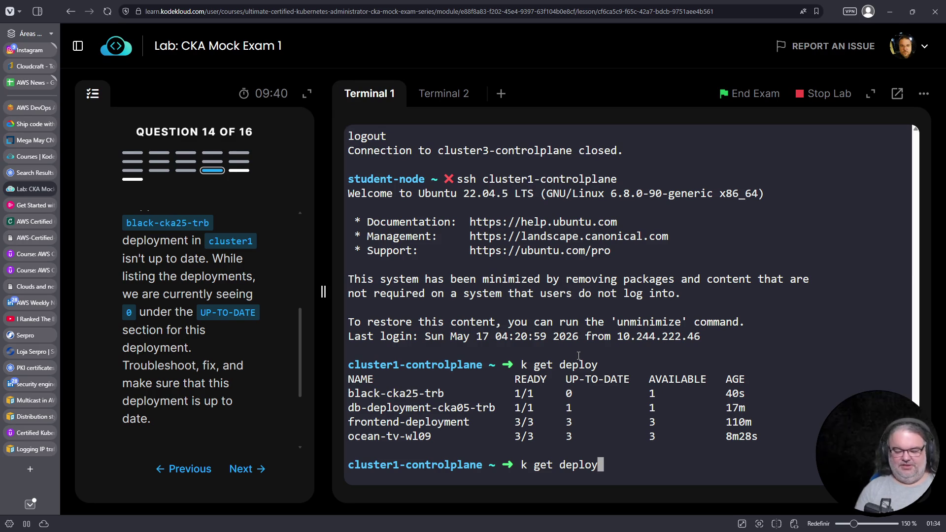
{"action": "key", "text": "Return"}
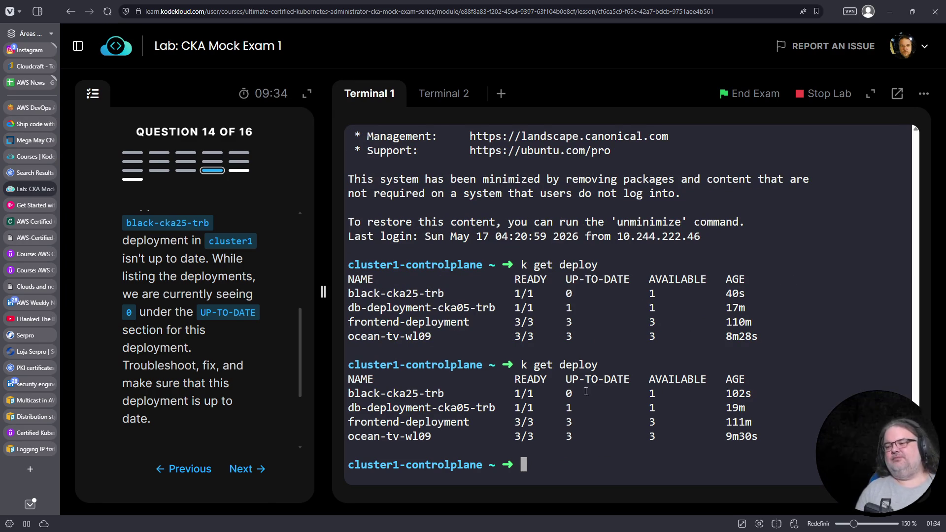
Step: List pods in all namespaces and check the control-plane pods such as etcd and kube-controller-manager
{"action": "type", "text": "kget pods"}
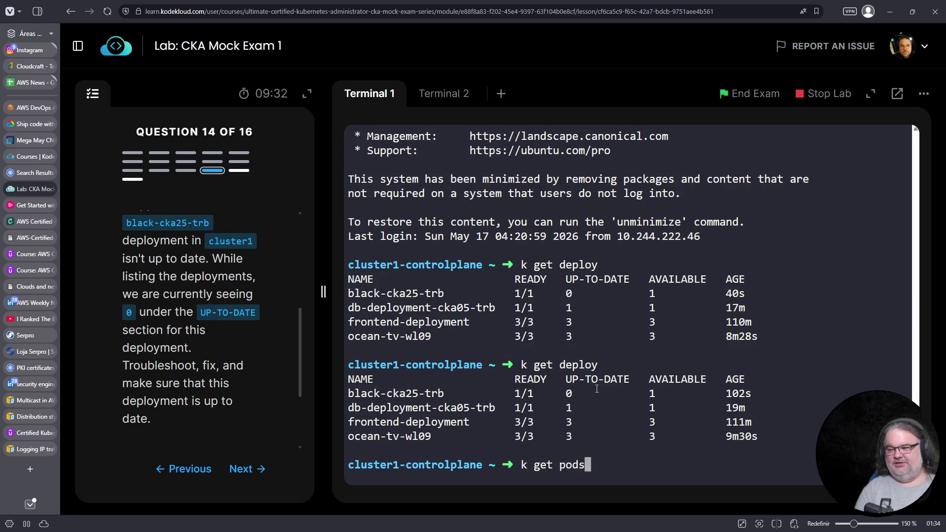
{"action": "type", "text": " -A"}
{"action": "key", "text": "Return"}
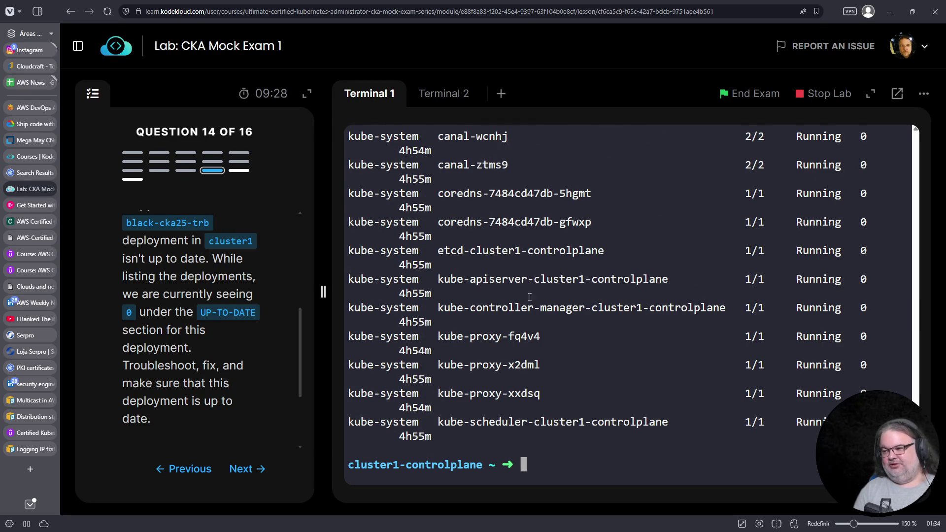
{"action": "double_click", "coordinate": [522, 251]}
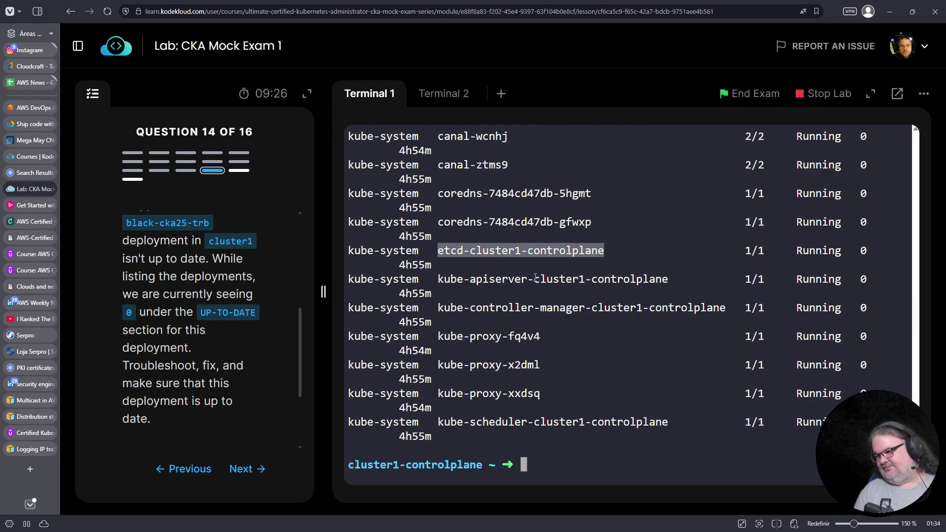
{"action": "triple_click", "coordinate": [528, 309]}
{"action": "scroll", "coordinate": [524, 316], "scroll_direction": "up", "scroll_amount": 5}
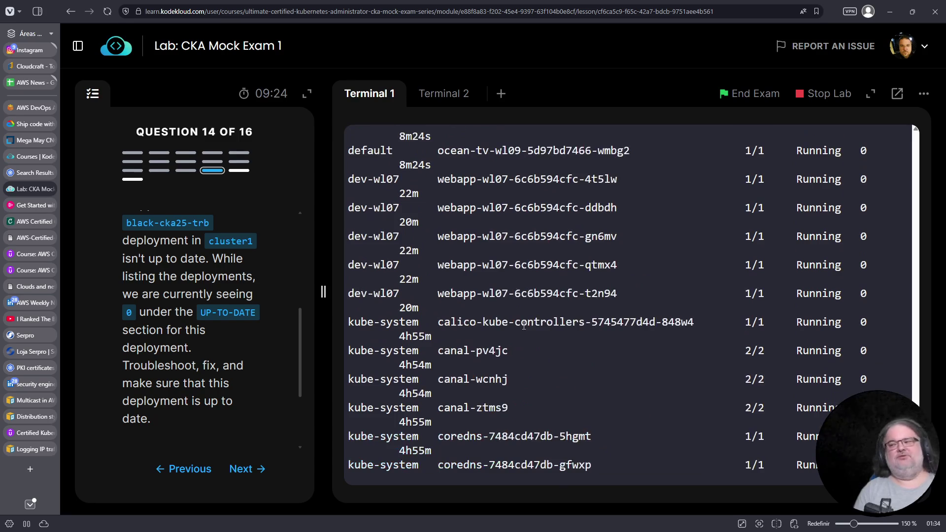
{"action": "scroll", "coordinate": [528, 324], "scroll_direction": "up", "scroll_amount": 8}
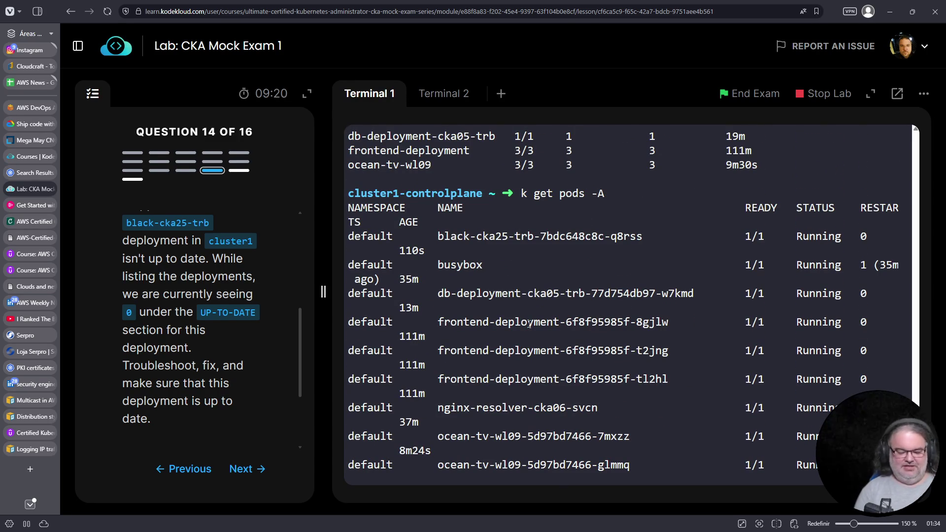
Step: Re-list deployments and paste black-cka25-trb after 'k get deploy' at the prompt
{"action": "type", "text": "k get dep"}
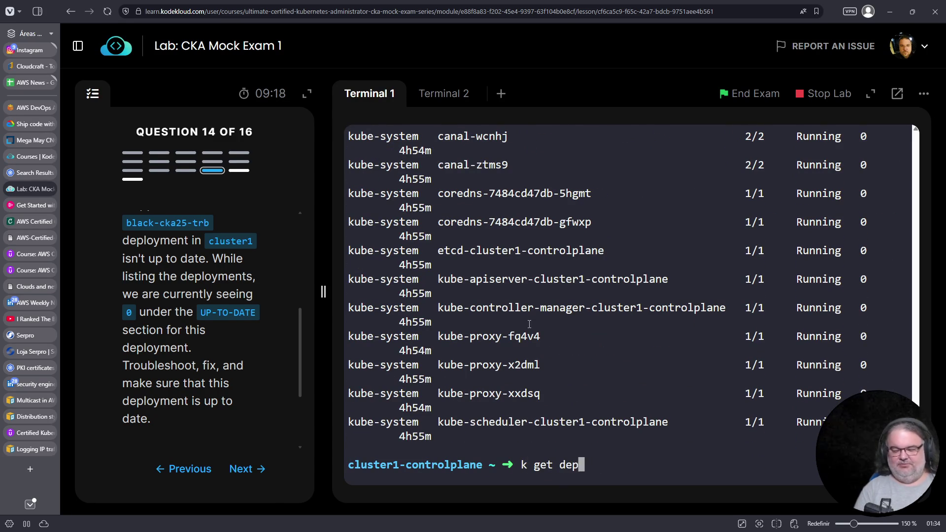
{"action": "type", "text": "loy"}
{"action": "key", "text": "Return"}
{"action": "key", "text": "Up"}
{"action": "left_click_drag", "start_coordinate": [447, 393], "coordinate": [347, 393]}
{"action": "right_click", "coordinate": [351, 391]}
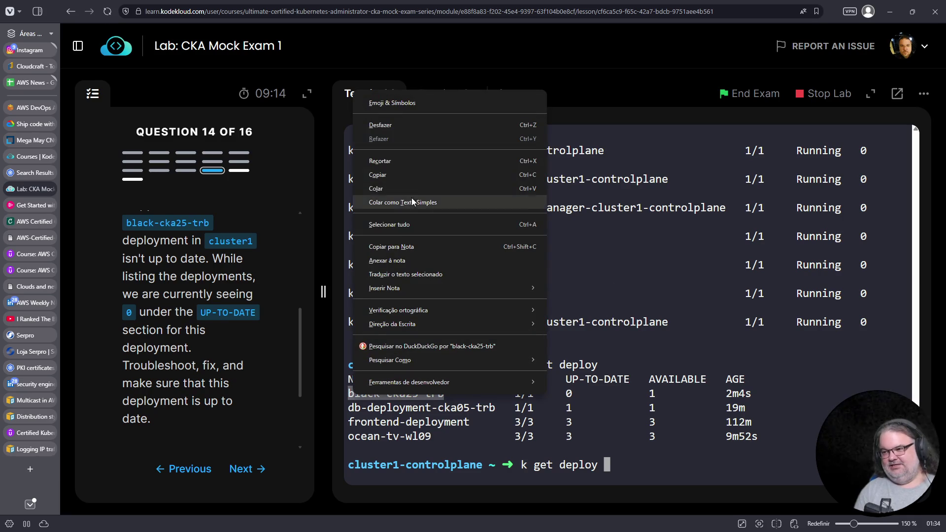
{"action": "right_click", "coordinate": [550, 238]}
{"action": "right_click", "coordinate": [549, 238]}
{"action": "left_click", "coordinate": [570, 325]}
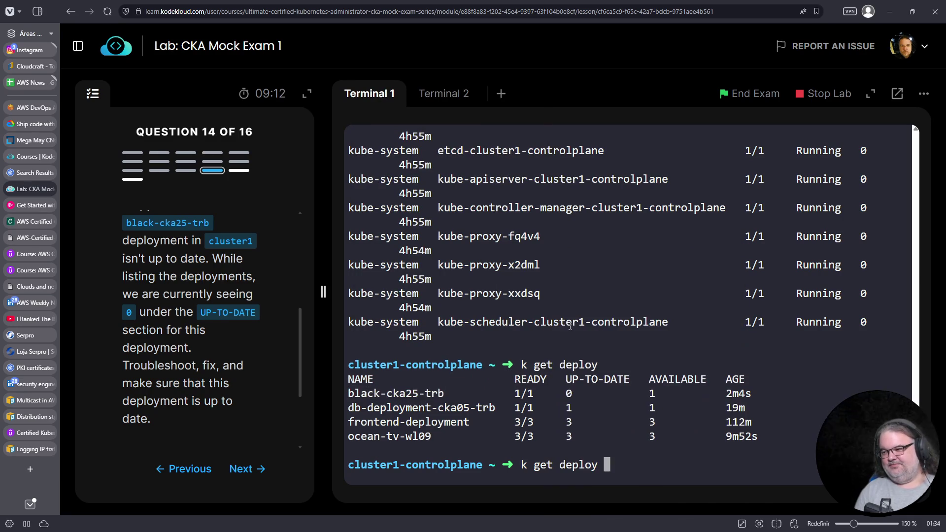
Step: Show black-cka25-trb as YAML, spot the DeploymentPaused reason, and view 'k rollout --help'
{"action": "type", "text": "-o yaml"}
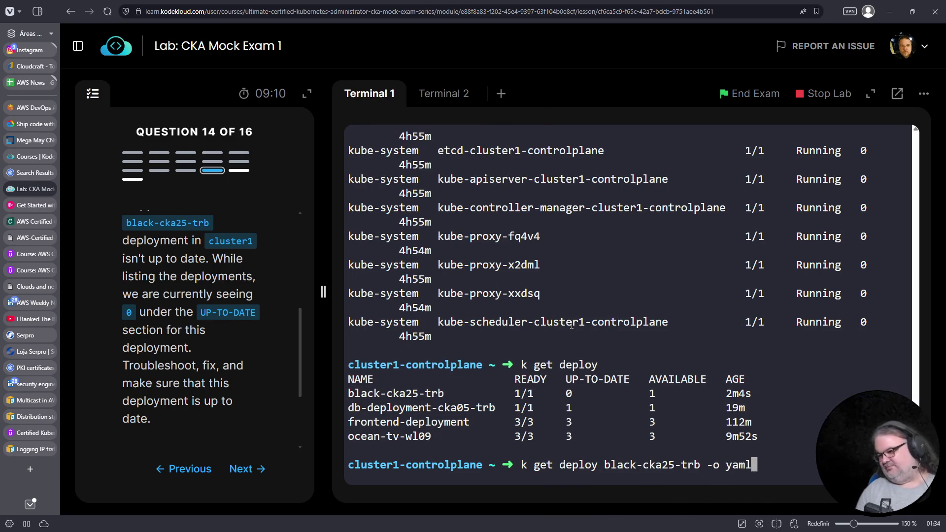
{"action": "key", "text": "Return"}
{"action": "triple_click", "coordinate": [473, 366]}
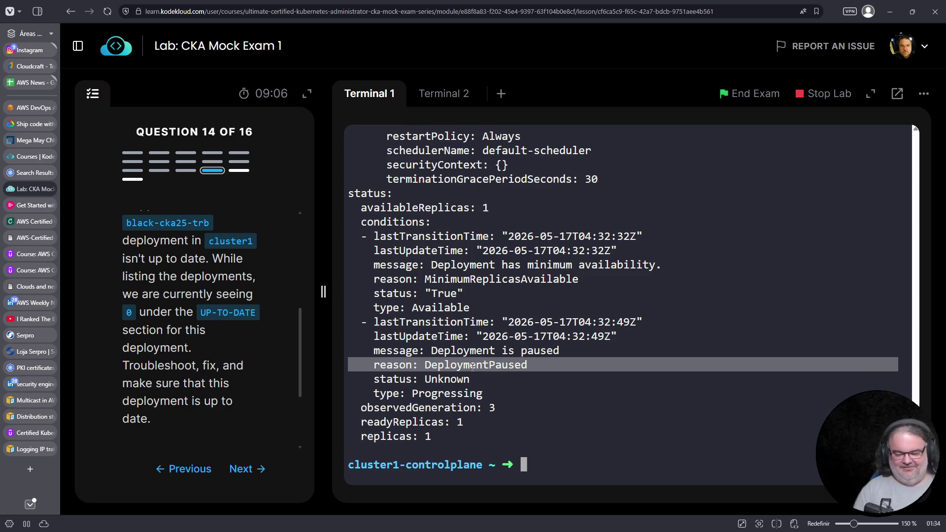
{"action": "type", "text": "k r"}
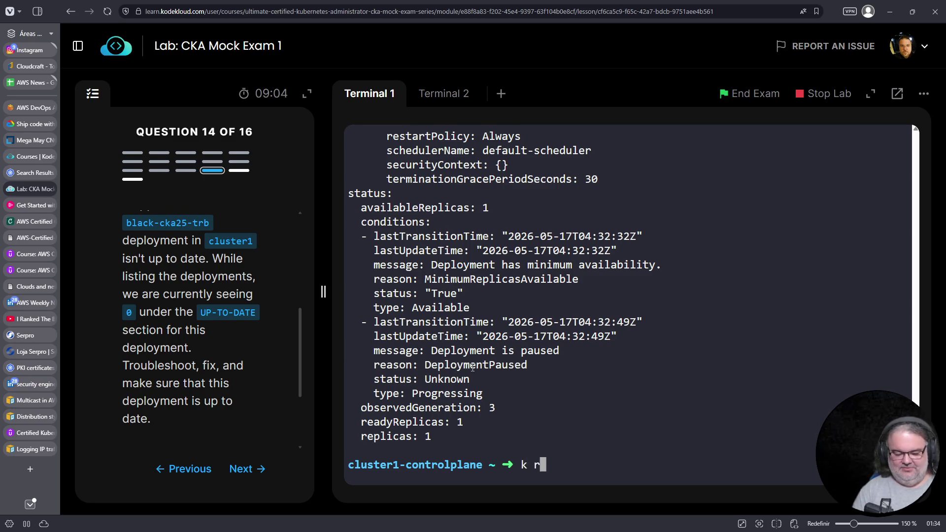
{"action": "type", "text": "ollout "}
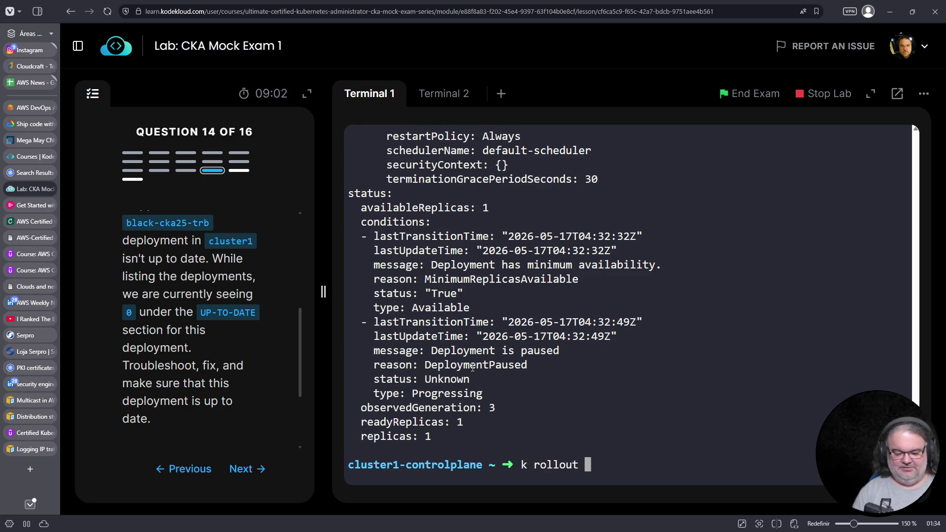
{"action": "type", "text": "--help"}
{"action": "key", "text": "Return"}
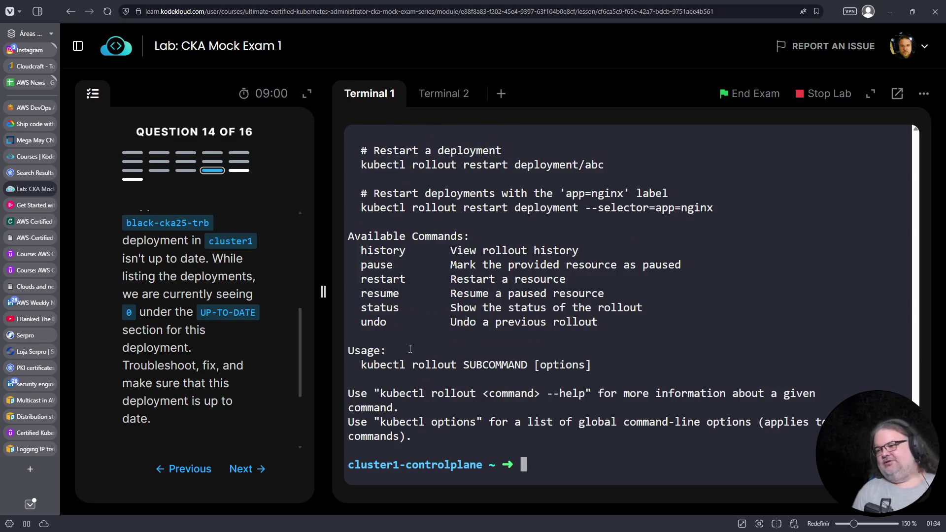
Step: Begin a 'k rollout resume deploy/' command, erasing a mistakenly pasted text
{"action": "key", "text": "Up"}
{"action": "key", "text": "BackSpace"}
{"action": "key", "text": "BackSpace"}
{"action": "key", "text": "BackSpace"}
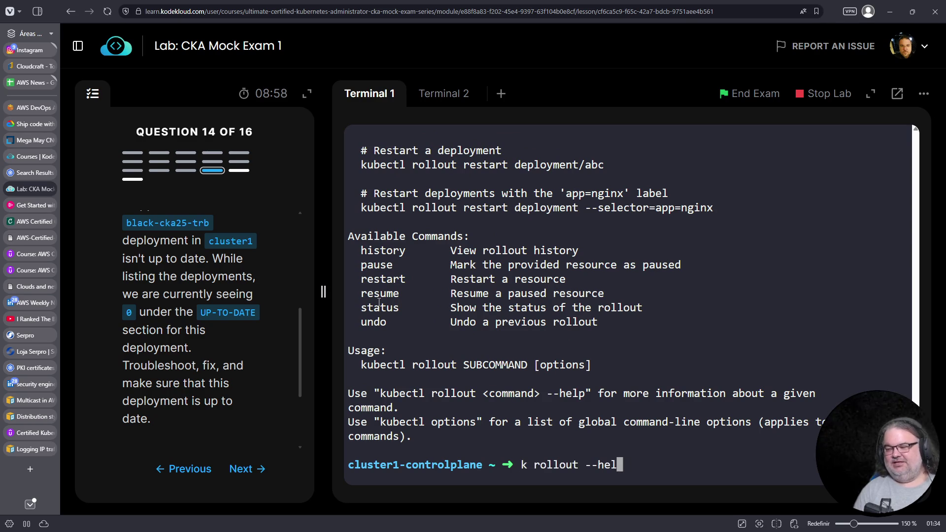
{"action": "type", "text": "resume deploy/"}
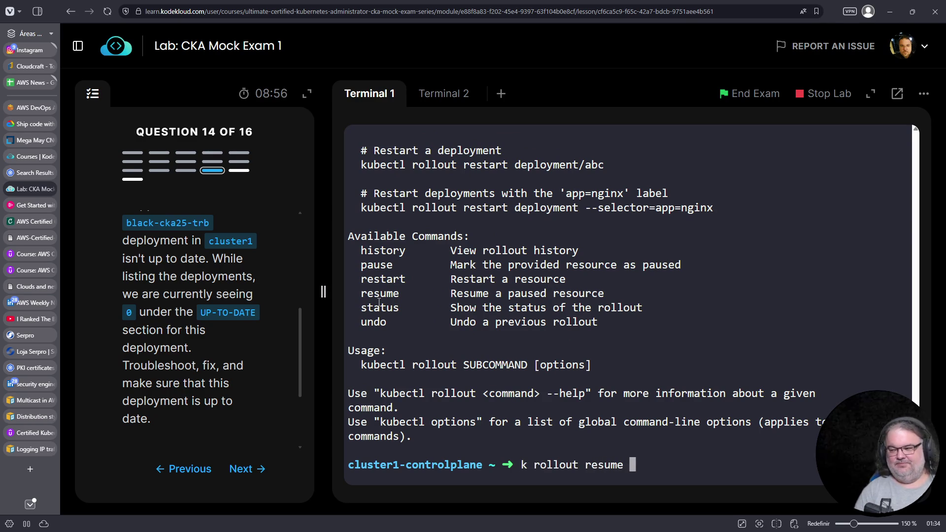
{"action": "right_click", "coordinate": [681, 323]}
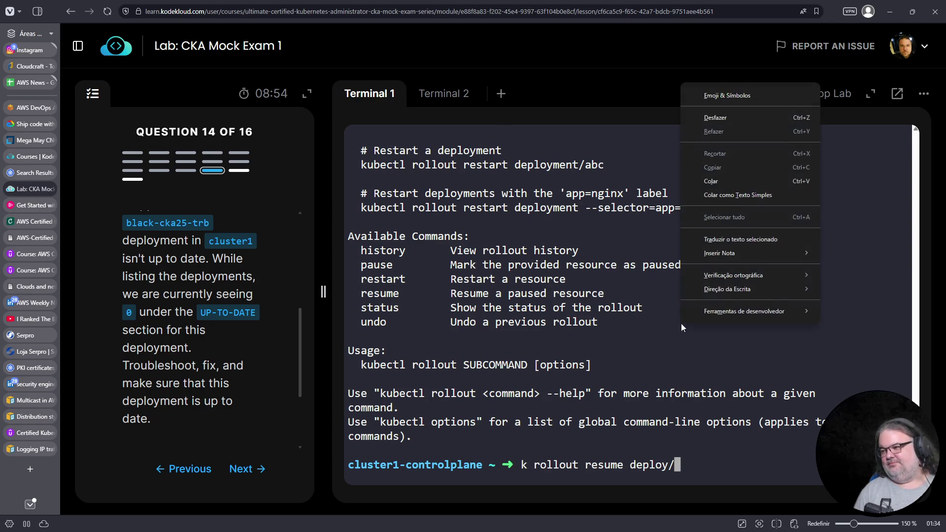
{"action": "left_click", "coordinate": [719, 184]}
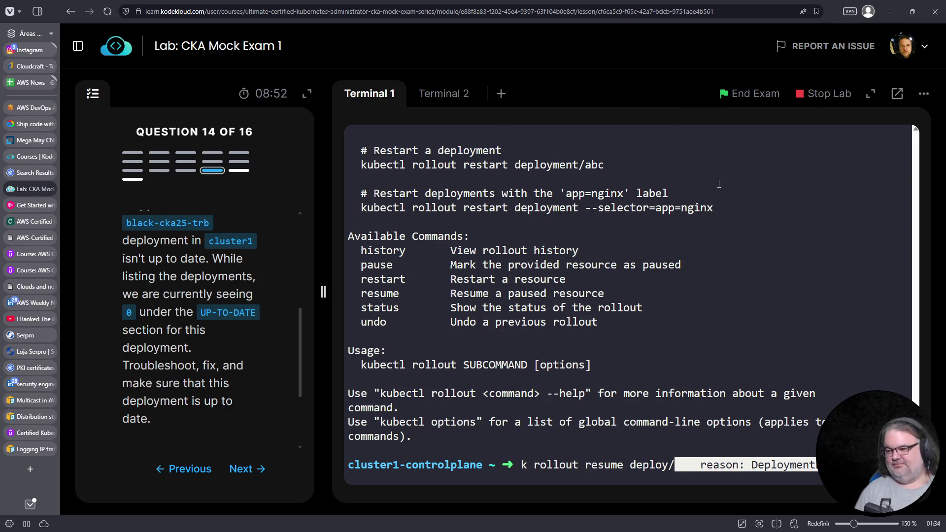
{"action": "key", "text": "BackSpace"}
{"action": "key", "text": "BackSpace"}
{"action": "key", "text": "BackSpace"}
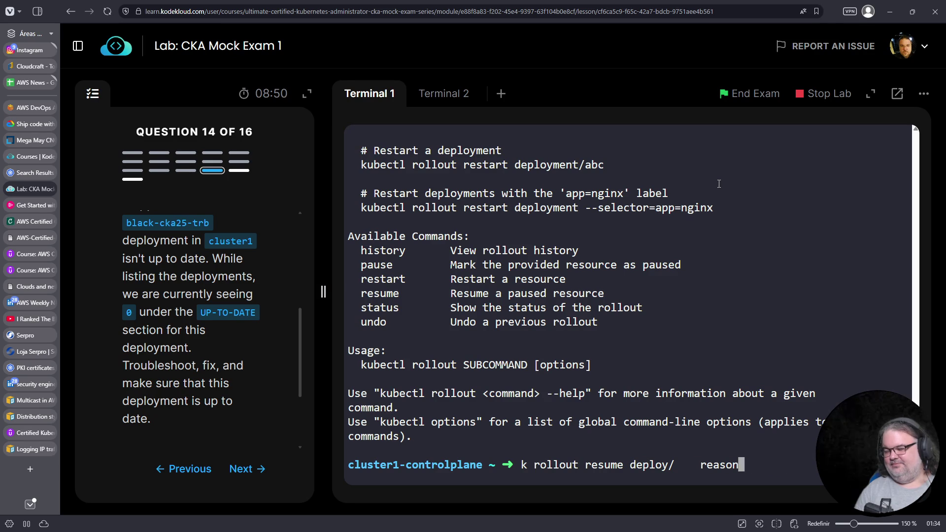
{"action": "key", "text": "BackSpace"}
{"action": "key", "text": "BackSpace"}
{"action": "key", "text": "BackSpace"}
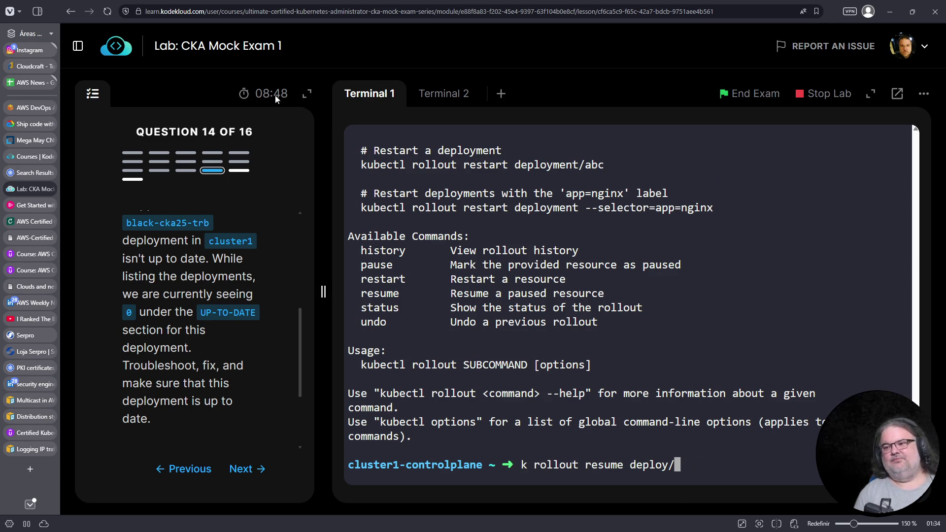
Step: Copy black-cka25-trb from the question and resume its paused rollout
{"action": "left_click_drag", "start_coordinate": [127, 223], "coordinate": [212, 225]}
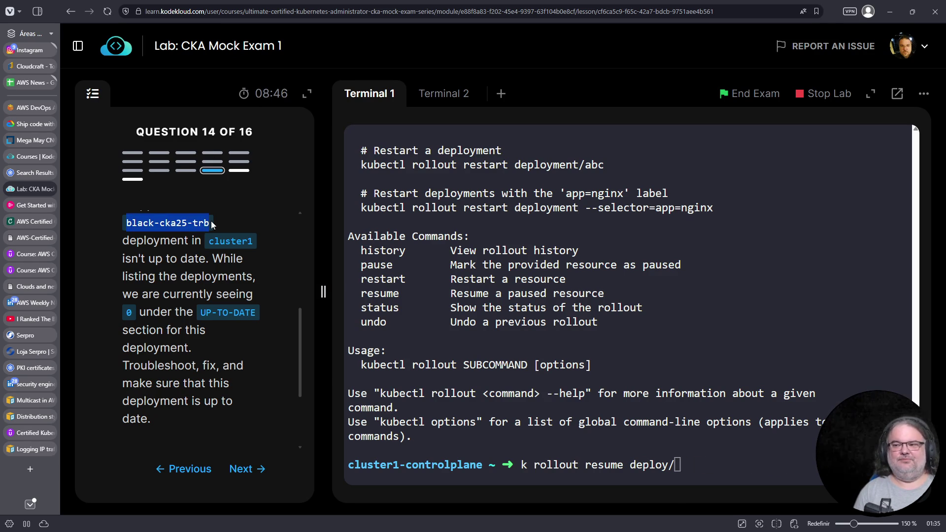
{"action": "right_click", "coordinate": [190, 223]}
{"action": "left_click", "coordinate": [204, 232]}
{"action": "right_click", "coordinate": [586, 264]}
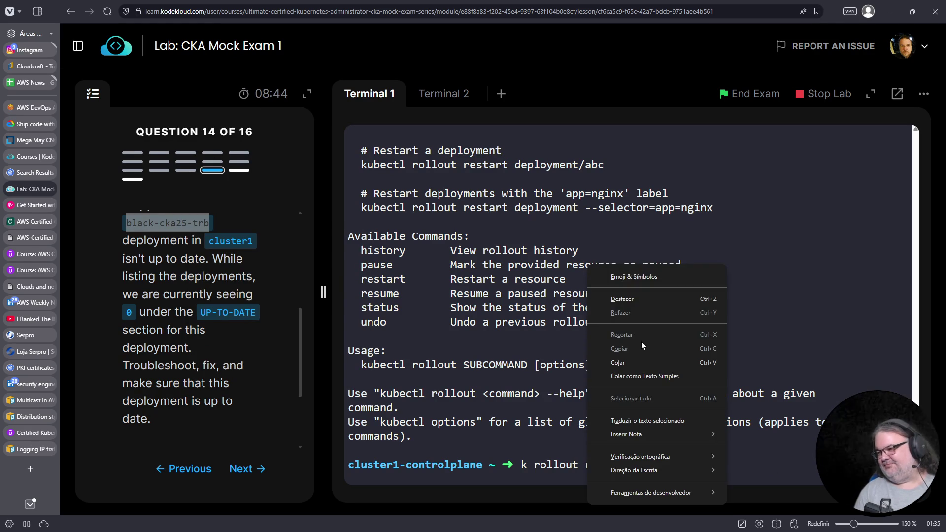
{"action": "left_click", "coordinate": [638, 360]}
{"action": "key", "text": "ctrl+v"}
{"action": "key", "text": "Return"}
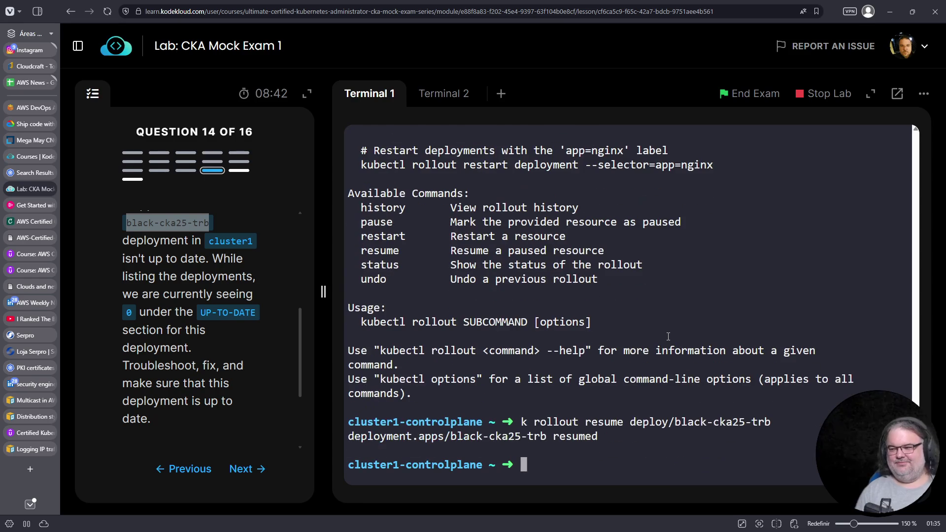
Step: Rerun 'k get deploy black-cka25-trb' without -o yaml to confirm 1 up-to-date replica
{"action": "key", "text": "Up"}
{"action": "key", "text": "Up"}
{"action": "key", "text": "Up"}
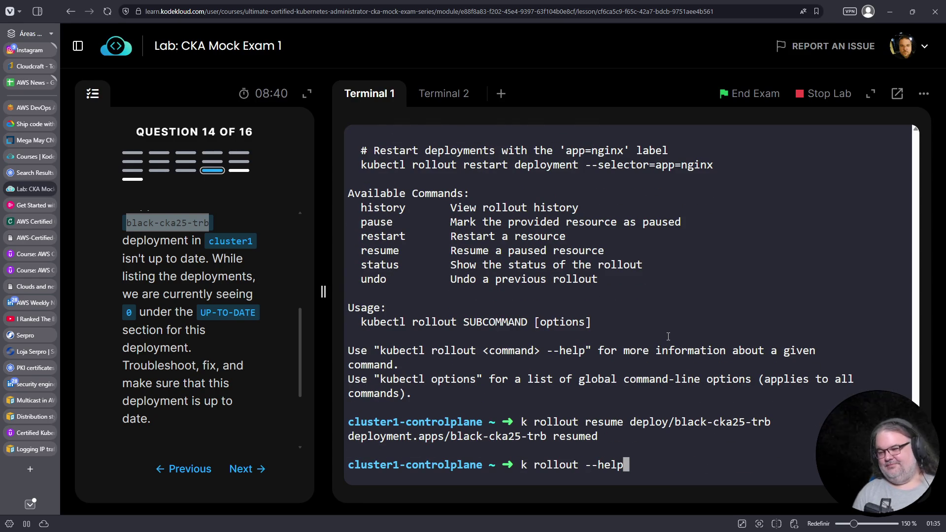
{"action": "key", "text": "BackSpace"}
{"action": "key", "text": "BackSpace"}
{"action": "key", "text": "BackSpace"}
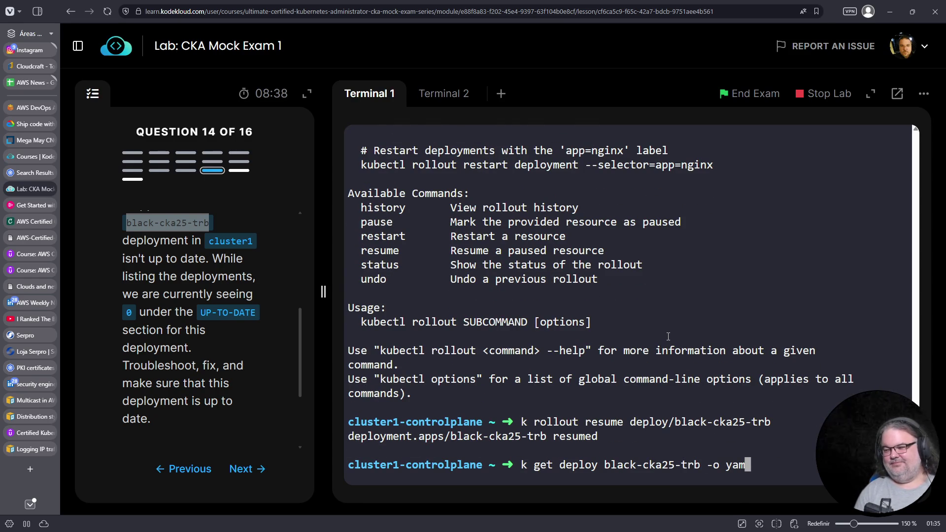
{"action": "key", "text": "Return"}
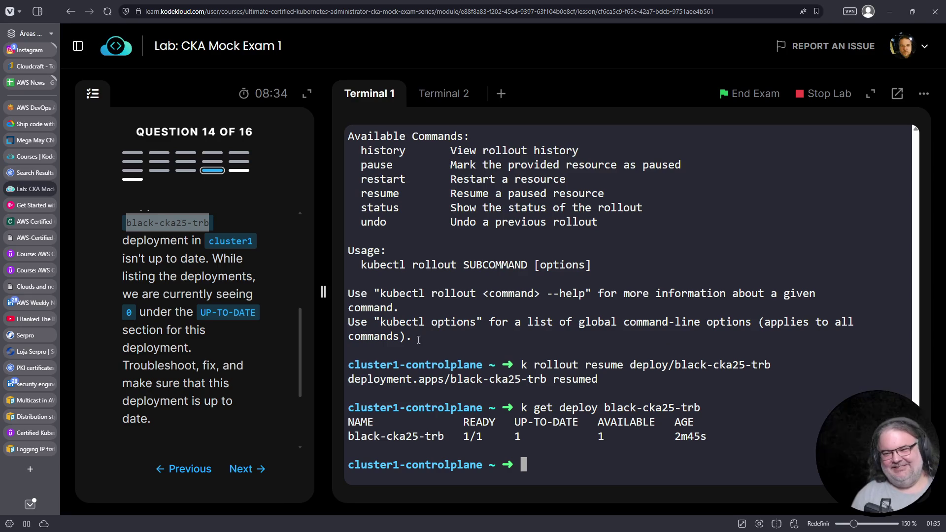
{"action": "left_click", "coordinate": [241, 465]}
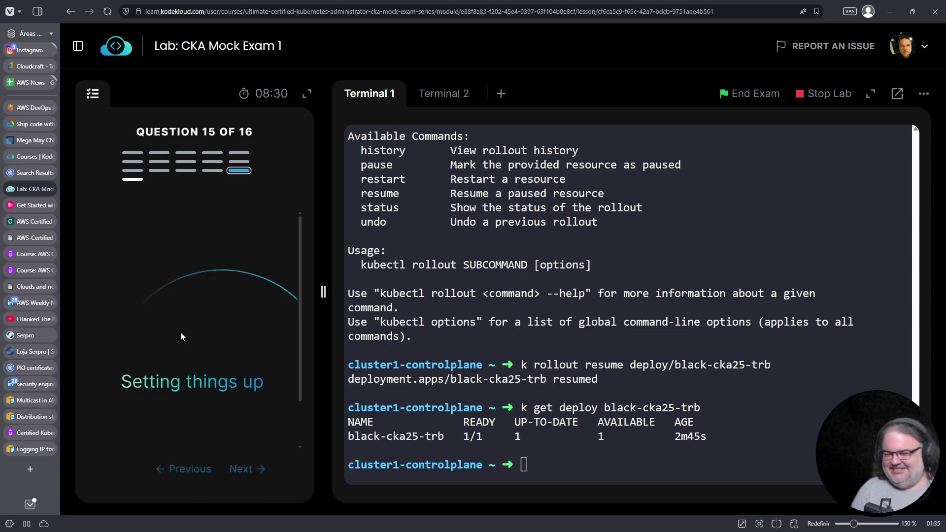
Step: Read Question 15 and list the pods with 'k get pods'
{"action": "scroll", "coordinate": [197, 331], "scroll_direction": "down", "scroll_amount": 2}
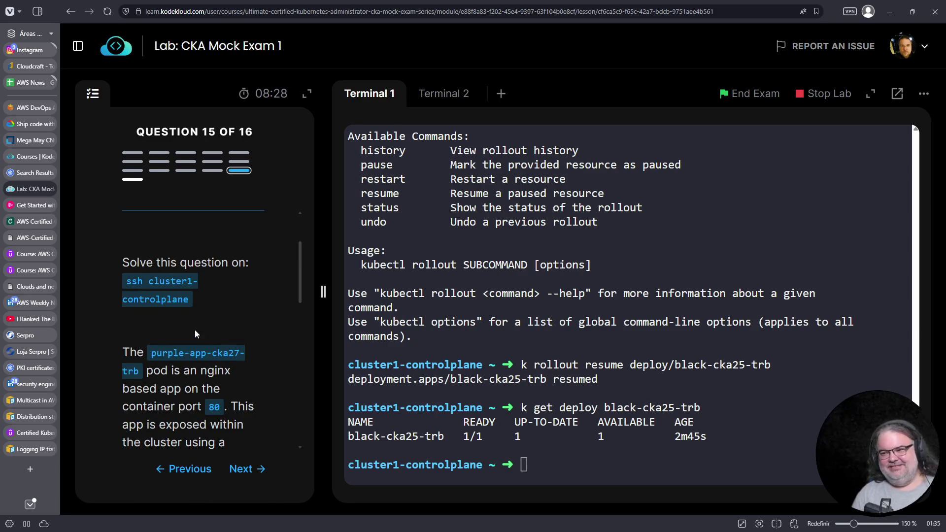
{"action": "scroll", "coordinate": [208, 323], "scroll_direction": "up", "scroll_amount": 3}
{"action": "scroll", "coordinate": [210, 322], "scroll_direction": "down", "scroll_amount": 5}
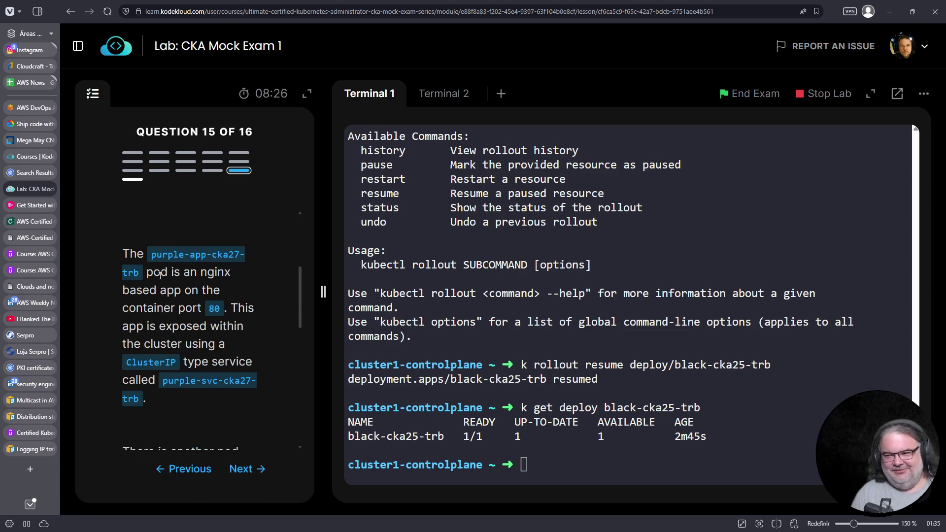
{"action": "left_click", "coordinate": [417, 328]}
{"action": "type", "text": "k get pods"}
{"action": "key", "text": "Return"}
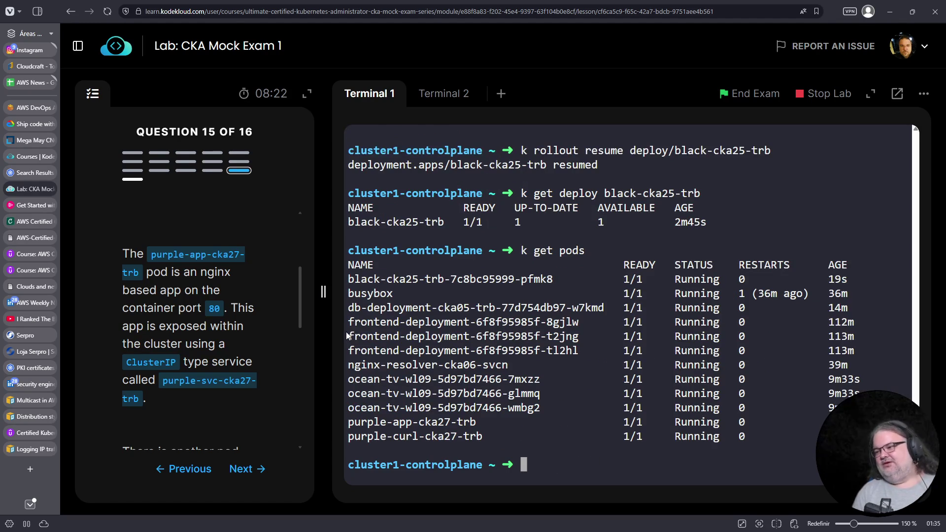
Step: Find and copy the purple-curl-cka27-trb pod name from the pod list
{"action": "double_click", "coordinate": [391, 421]}
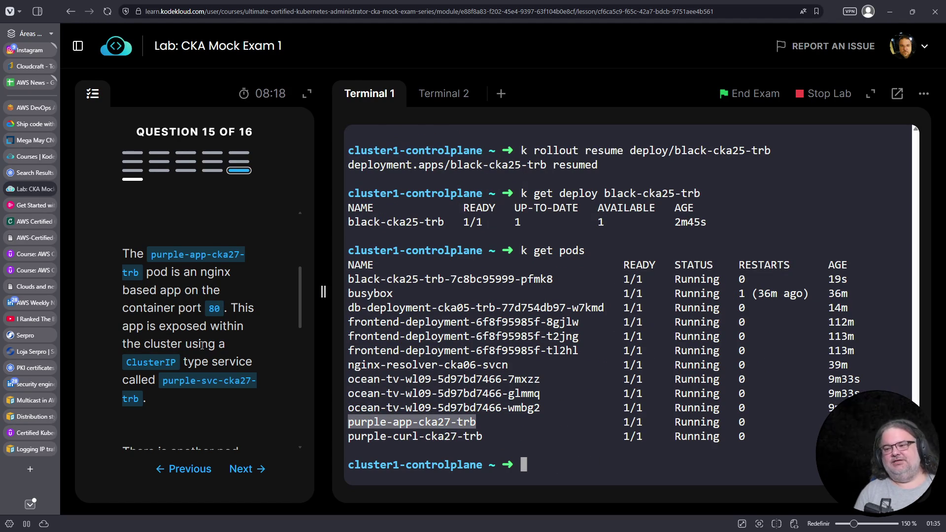
{"action": "scroll", "coordinate": [199, 270], "scroll_direction": "down", "scroll_amount": 1}
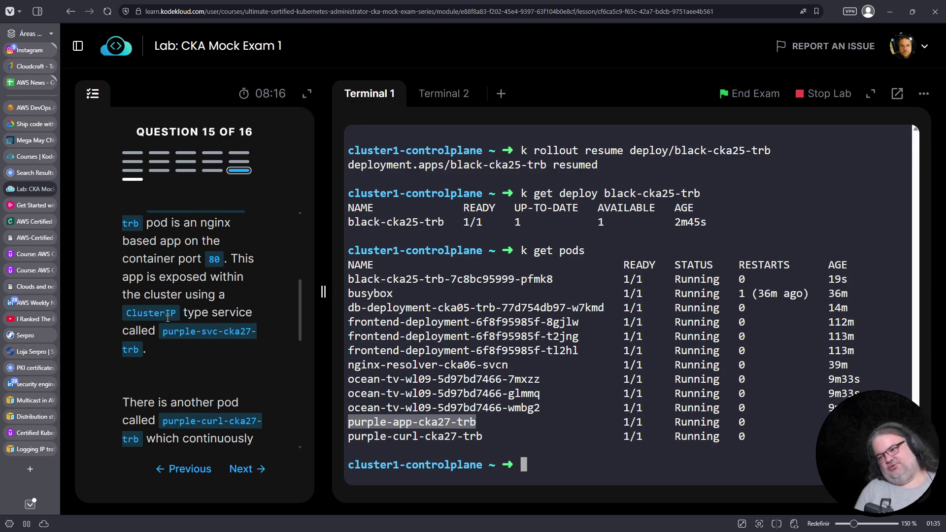
{"action": "scroll", "coordinate": [214, 333], "scroll_direction": "down", "scroll_amount": 2}
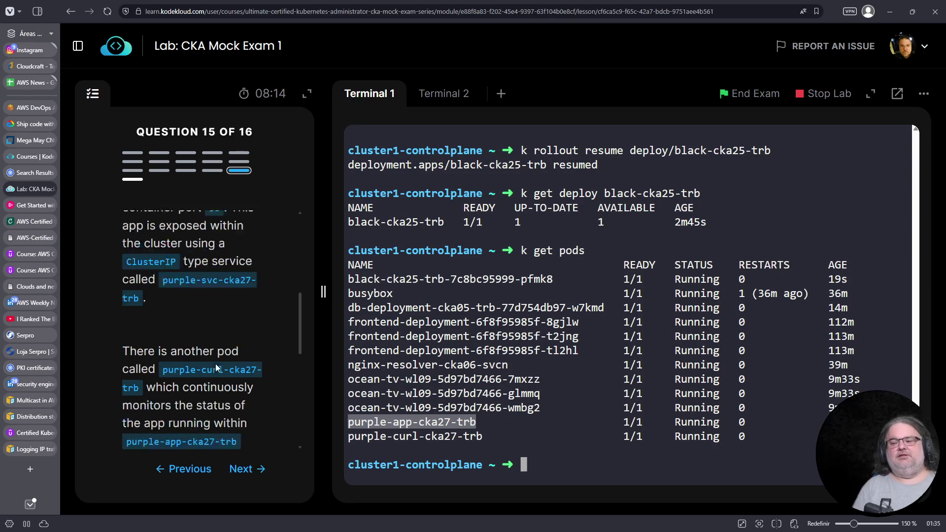
{"action": "scroll", "coordinate": [205, 373], "scroll_direction": "down", "scroll_amount": 2}
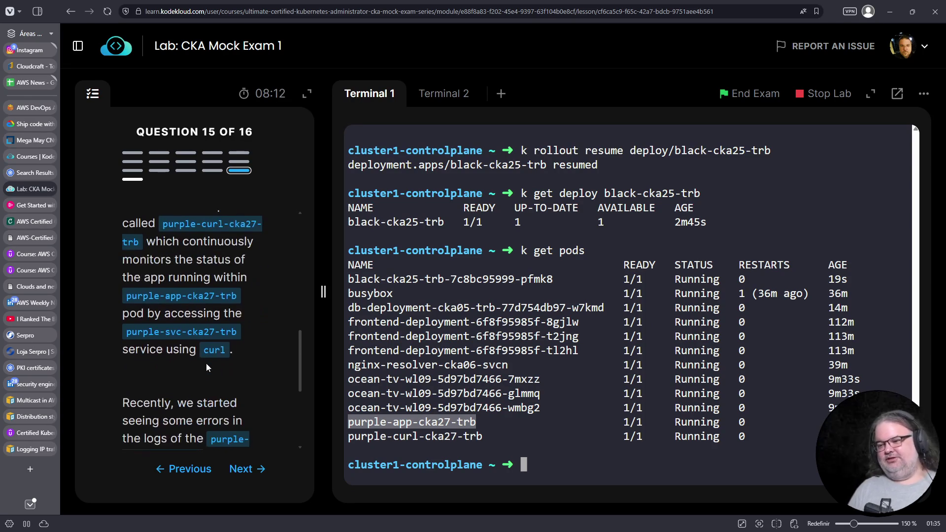
{"action": "scroll", "coordinate": [191, 371], "scroll_direction": "down", "scroll_amount": 2}
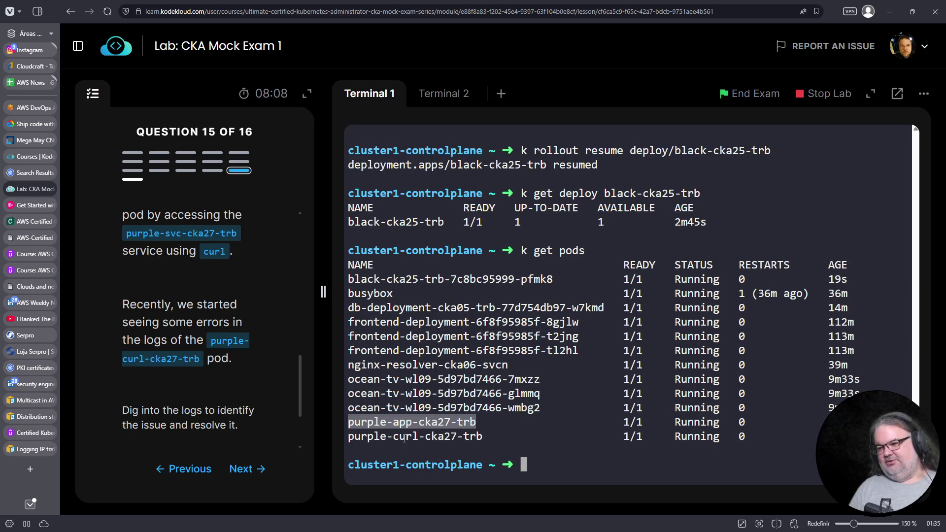
{"action": "left_click_drag", "start_coordinate": [483, 436], "coordinate": [346, 439]}
{"action": "right_click", "coordinate": [354, 440]}
{"action": "left_click", "coordinate": [387, 225]}
{"action": "left_click", "coordinate": [389, 217]}
Step: Run 'k logs purple-curl-cka27-trb' and select the unreachable service URL in the output
{"action": "key", "text": "ctrl+c"}
{"action": "type", "text": "k logs"}
{"action": "right_click", "coordinate": [503, 254]}
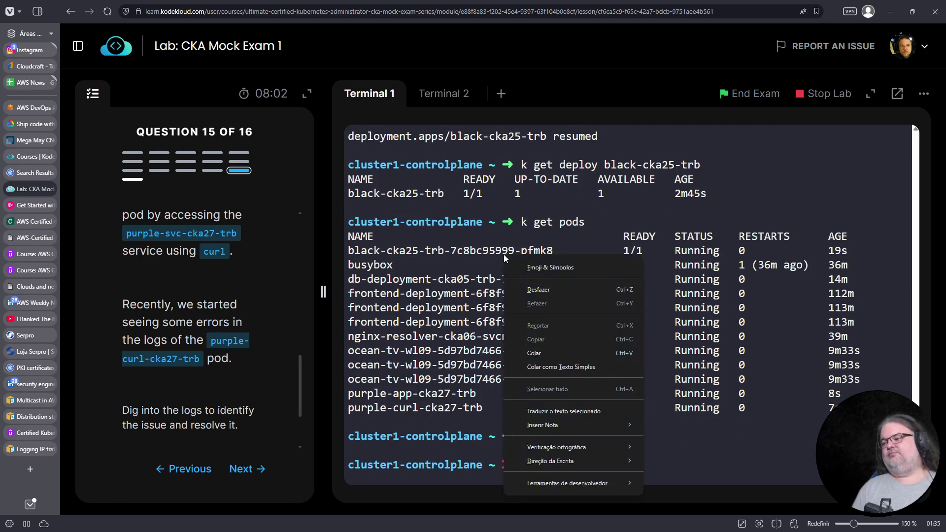
{"action": "left_click", "coordinate": [540, 352]}
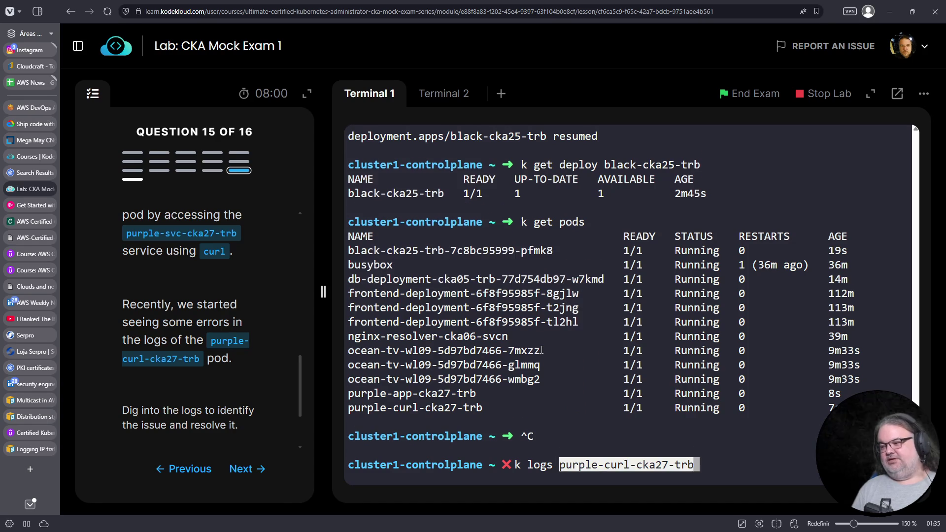
{"action": "key", "text": "Return"}
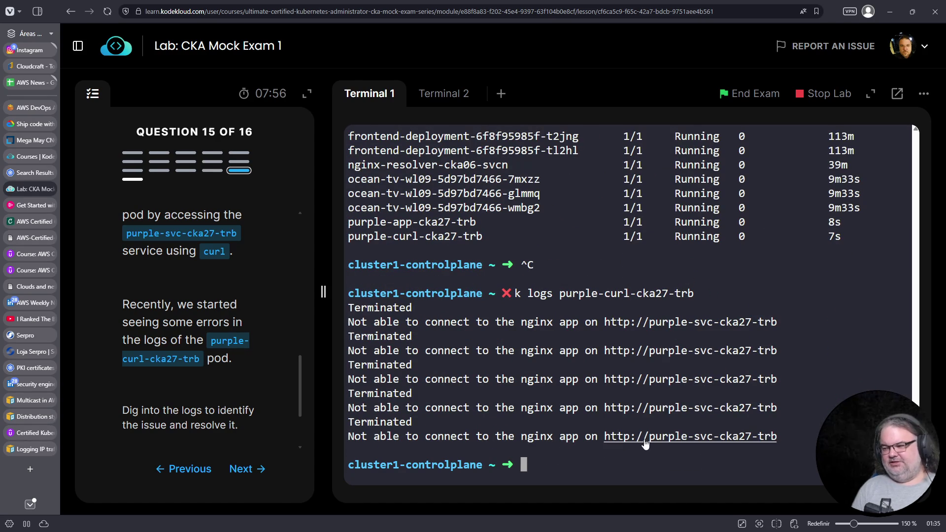
{"action": "left_click_drag", "start_coordinate": [777, 438], "coordinate": [596, 440]}
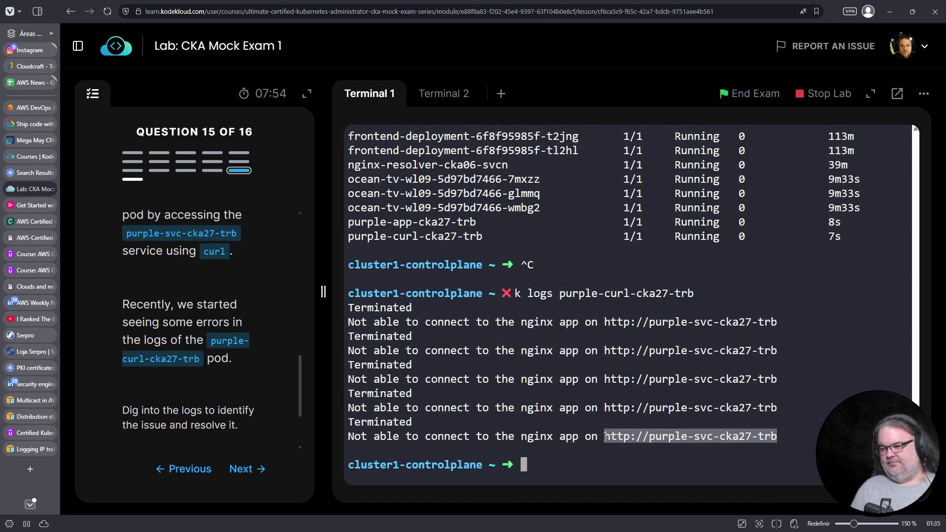
{"action": "right_click", "coordinate": [613, 438]}
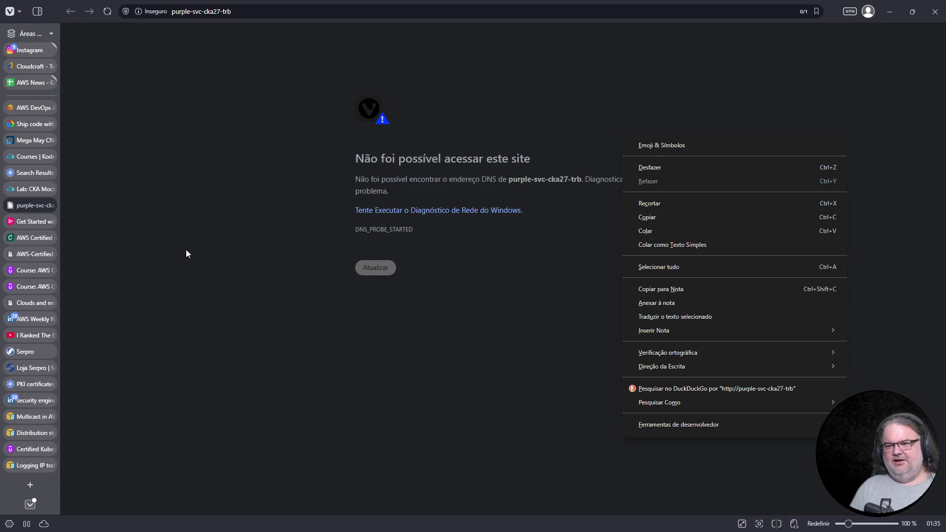
{"action": "left_click", "coordinate": [50, 206]}
{"action": "right_click", "coordinate": [620, 435]}
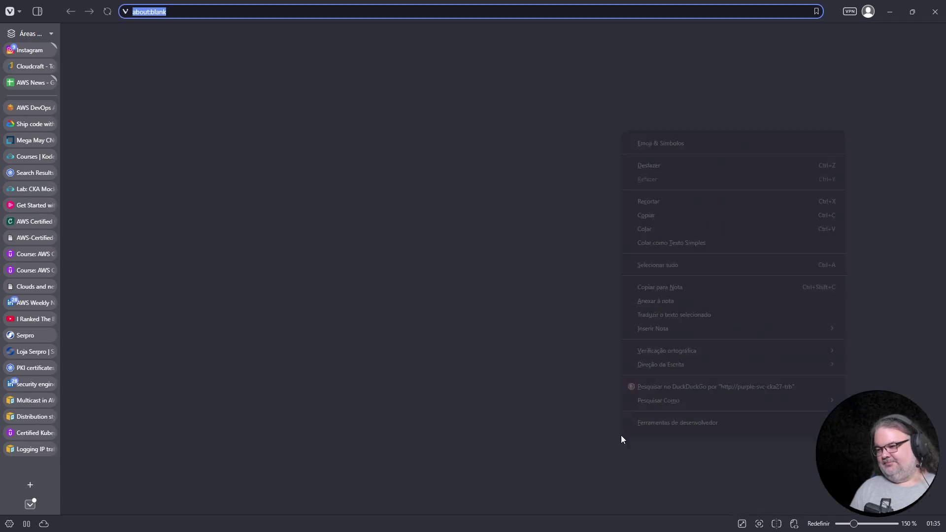
{"action": "left_click", "coordinate": [636, 344]}
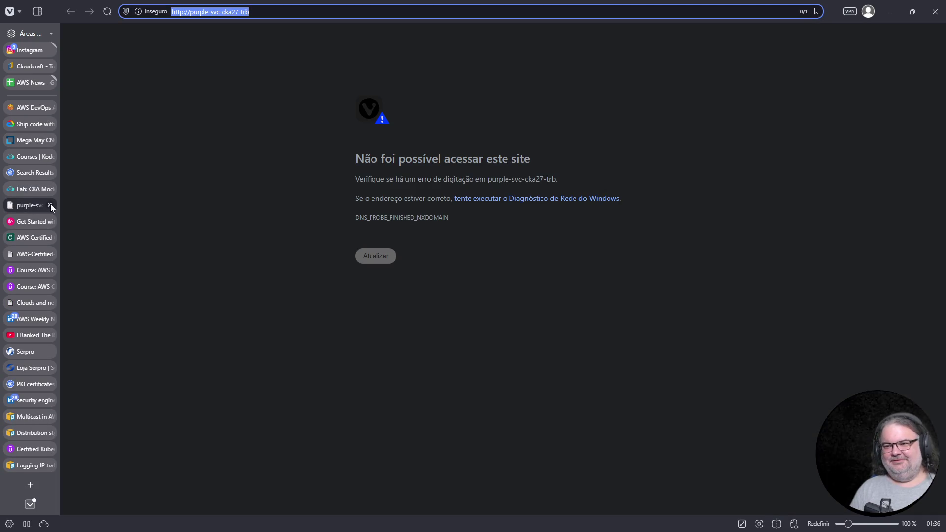
{"action": "left_click", "coordinate": [50, 205]}
{"action": "left_click_drag", "start_coordinate": [584, 436], "coordinate": [777, 437]}
{"action": "right_click", "coordinate": [592, 438]}
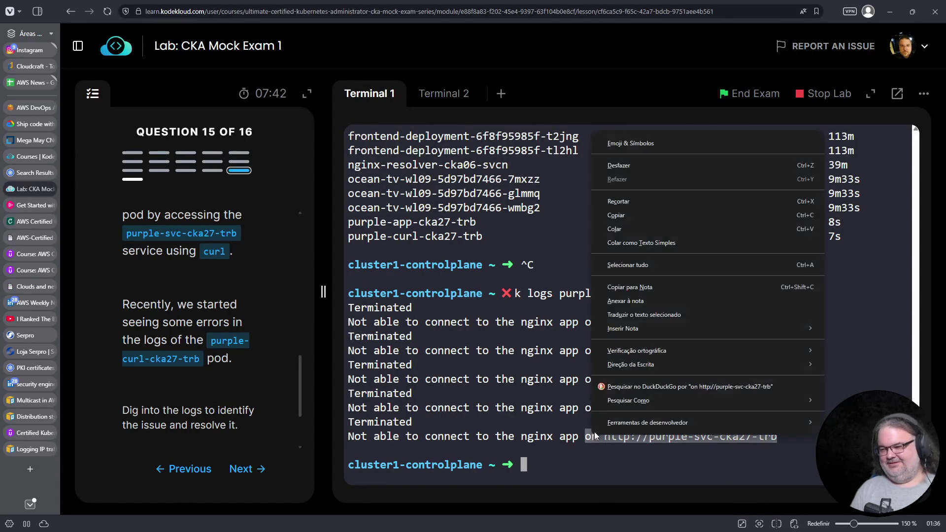
{"action": "left_click", "coordinate": [631, 216]}
{"action": "right_click", "coordinate": [717, 279]}
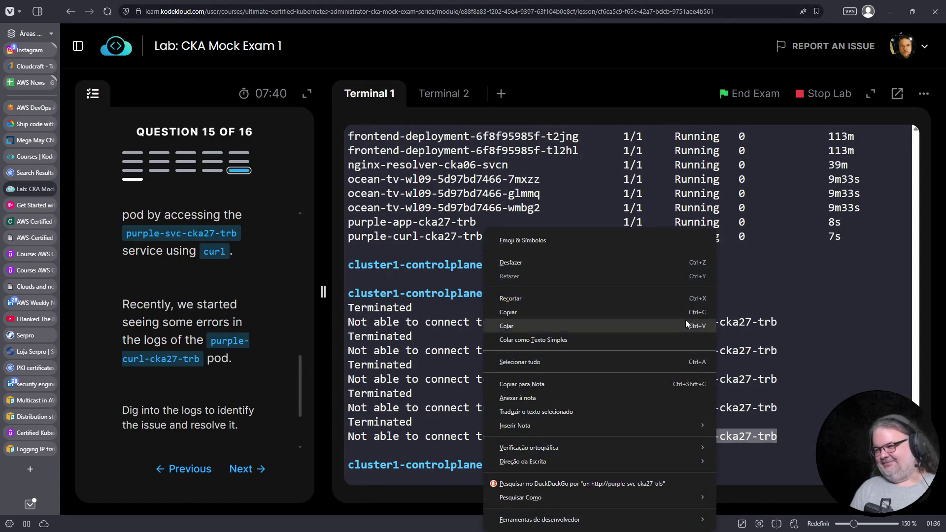
{"action": "left_click", "coordinate": [613, 330]}
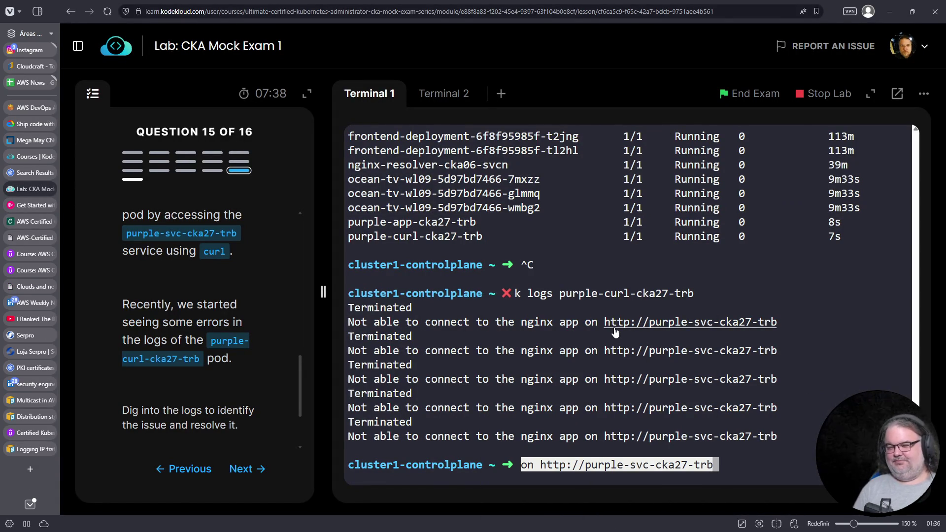
{"action": "key", "text": "Home"}
{"action": "key", "text": "Delete"}
{"action": "key", "text": "Delete"}
{"action": "type", "text": "curl"}
{"action": "key", "text": "Return"}
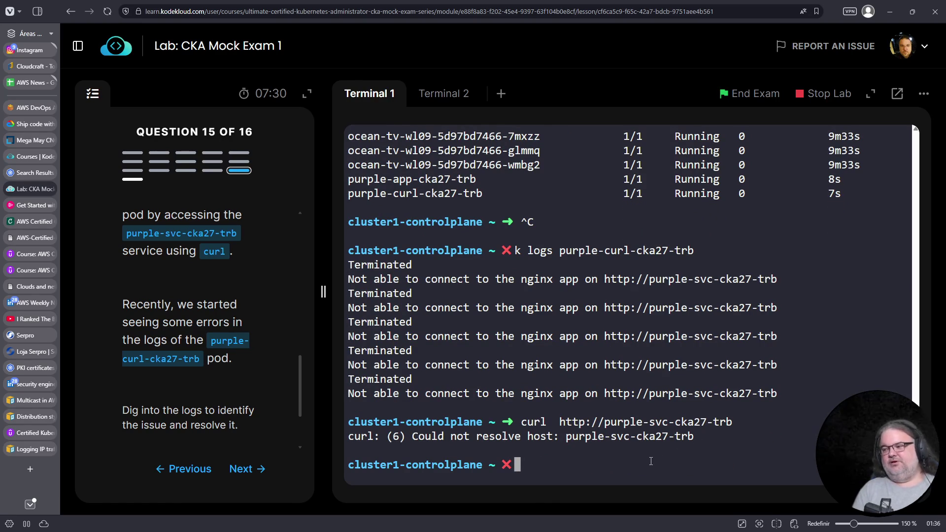
Step: List services, showing purple-svc-cka27-trb on 8080/TCP, then list pods again
{"action": "type", "text": "k get svc"}
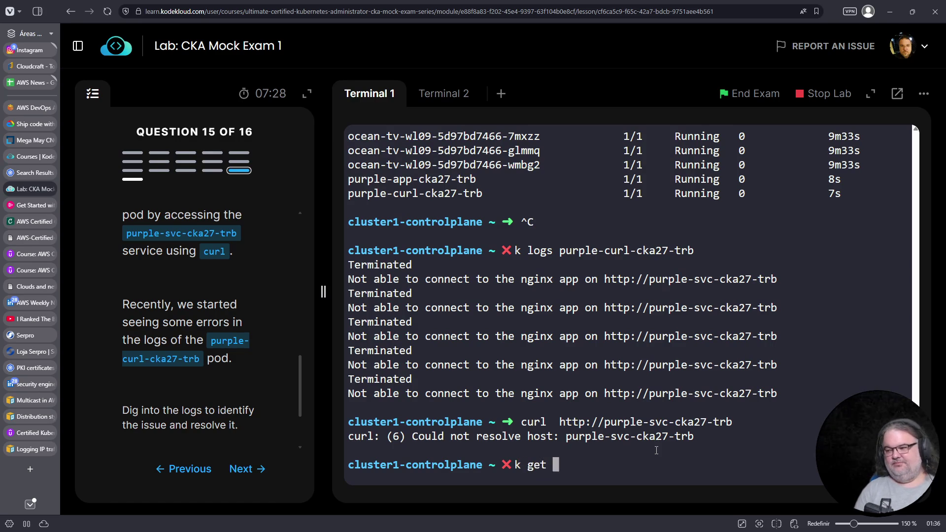
{"action": "key", "text": "Return"}
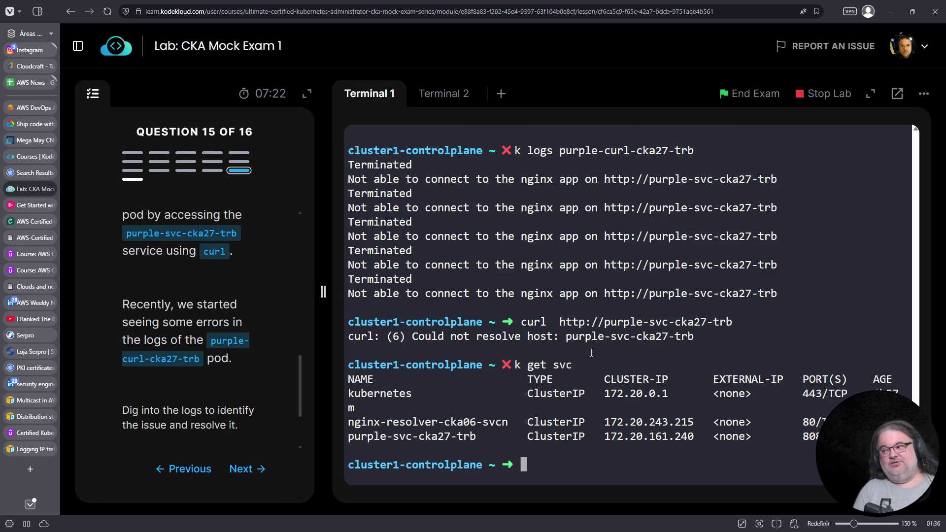
{"action": "type", "text": "k get pods"}
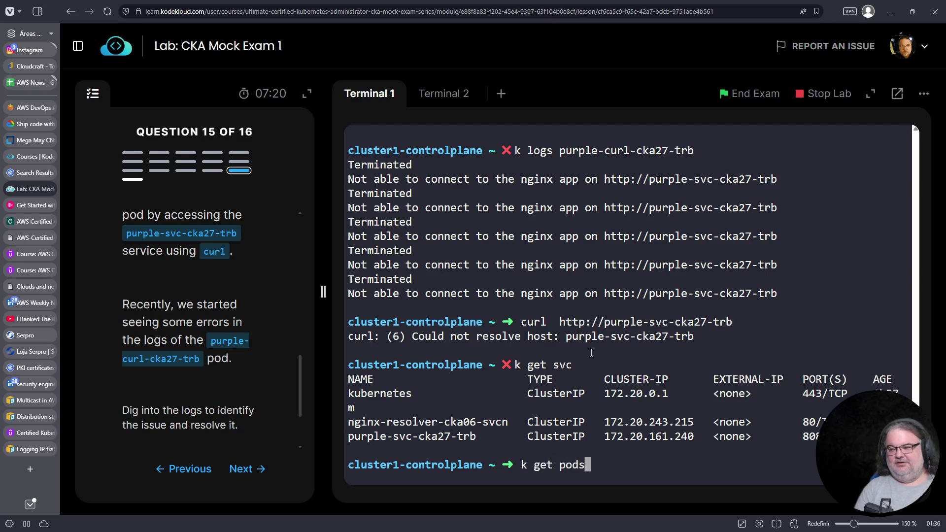
{"action": "key", "text": "Return"}
Step: Compose 'k exec -it purple-curl-cka27-trb' by pasting the copied pod name
{"action": "type", "text": "k exec -it"}
{"action": "left_click_drag", "start_coordinate": [483, 436], "coordinate": [345, 435]}
{"action": "right_click", "coordinate": [353, 436]}
{"action": "left_click", "coordinate": [401, 220]}
{"action": "right_click", "coordinate": [559, 387]}
{"action": "left_click", "coordinate": [587, 194]}
Step: Open /bin/sh in purple-curl-cka27-trb and curl purple-svc-cka27-trb from inside
{"action": "type", "text": "-- /bin/sh"}
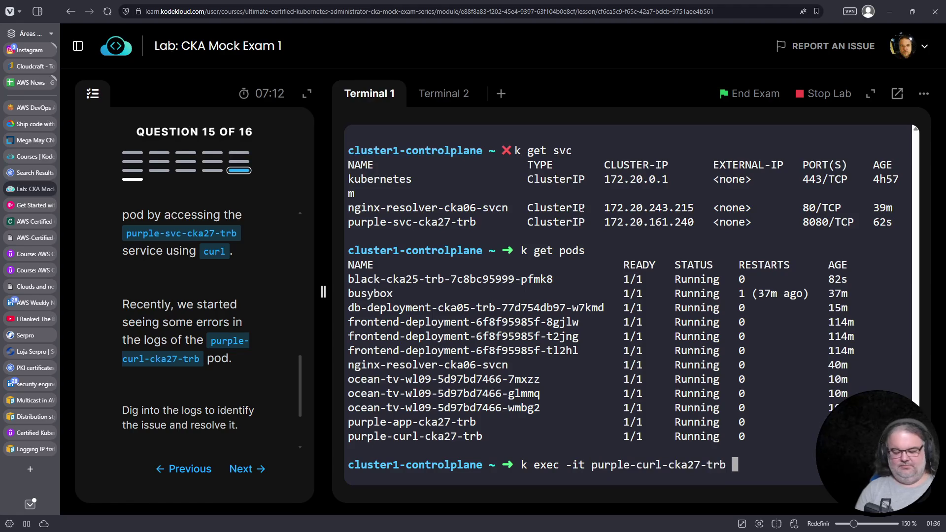
{"action": "key", "text": "Return"}
{"action": "scroll", "coordinate": [647, 333], "scroll_direction": "up", "scroll_amount": 2}
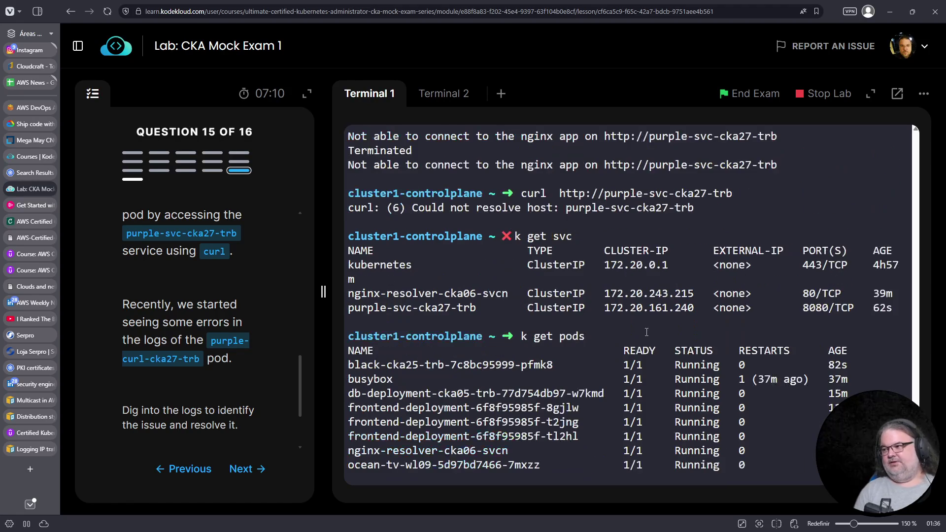
{"action": "left_click_drag", "start_coordinate": [521, 193], "coordinate": [734, 193]}
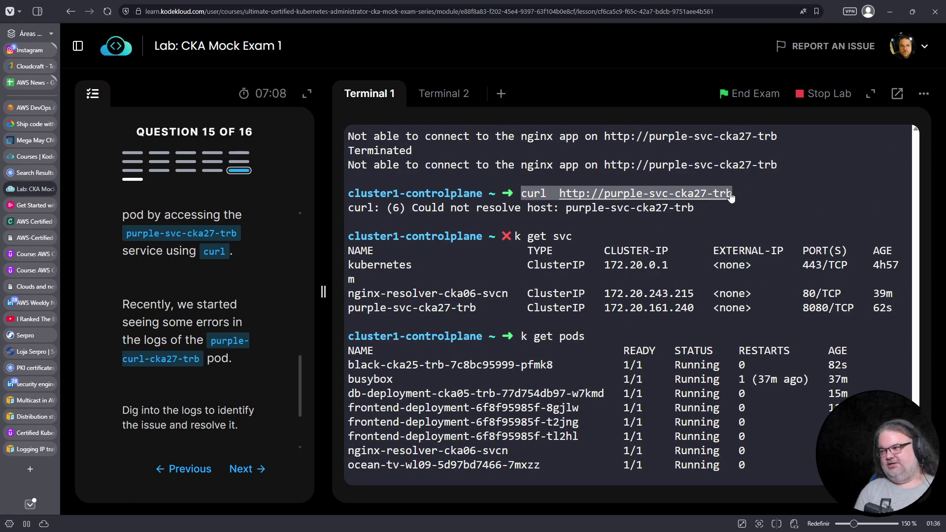
{"action": "right_click", "coordinate": [524, 219]}
{"action": "left_click", "coordinate": [567, 278]}
{"action": "scroll", "coordinate": [598, 331], "scroll_direction": "down", "scroll_amount": 2}
{"action": "right_click", "coordinate": [562, 421]}
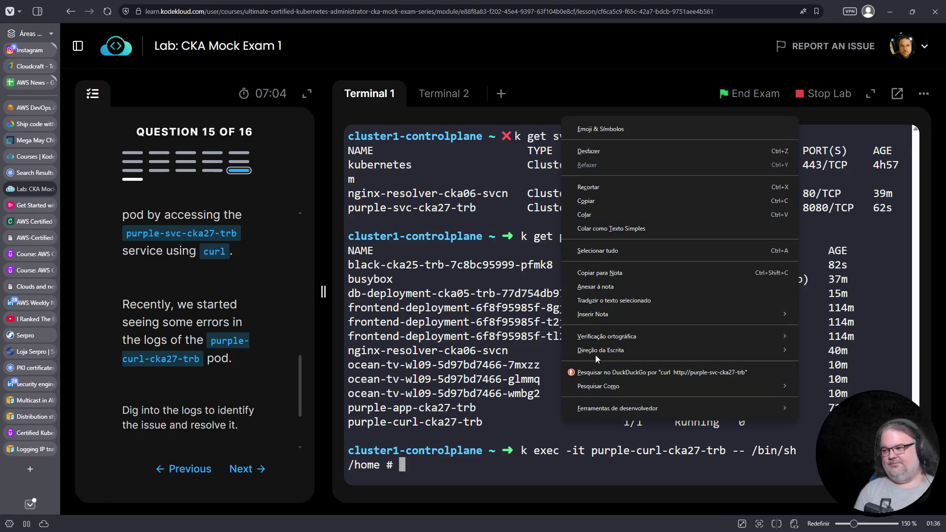
{"action": "left_click", "coordinate": [595, 217]}
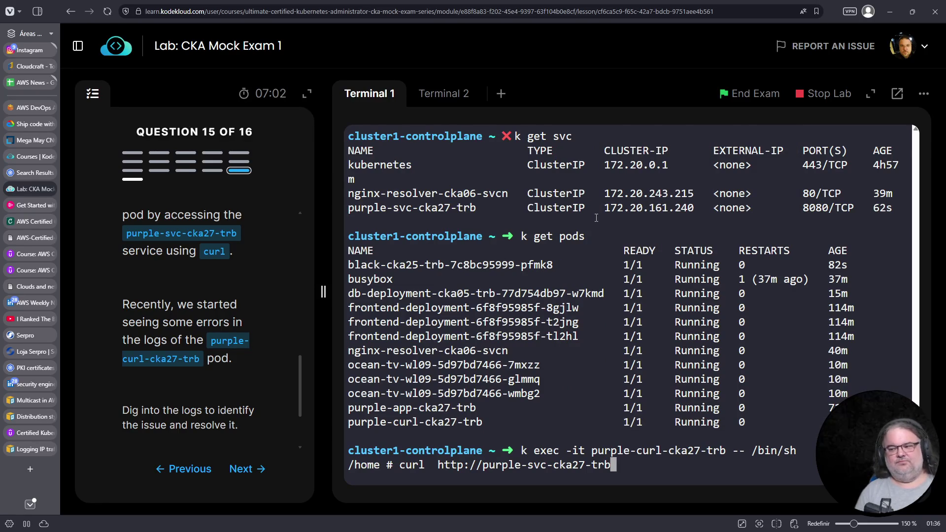
{"action": "key", "text": "Return"}
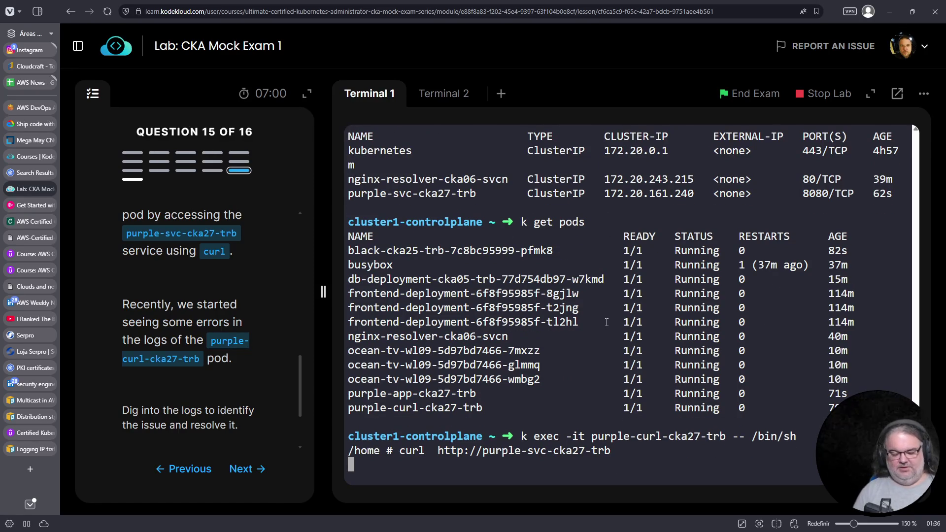
Step: Rerun the service curl with the verbose -v option, fixing a typo
{"action": "key", "text": "ctrl+c"}
{"action": "key", "text": "Up"}
{"action": "type", "text": "-=v"}
{"action": "key", "text": "Return"}
{"action": "key", "text": "ctrl+c"}
{"action": "key", "text": "Up"}
{"action": "key", "text": "Left"}
{"action": "key", "text": "BackSpace"}
{"action": "key", "text": "Return"}
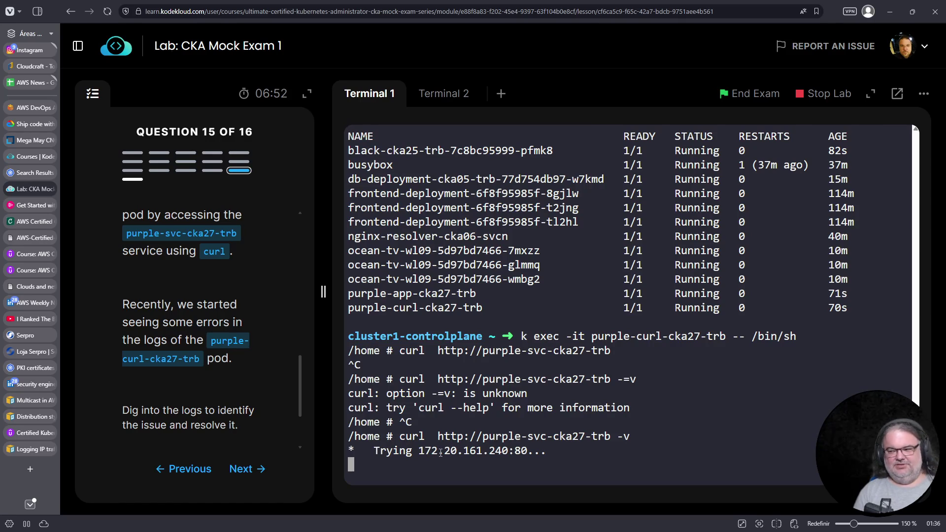
Step: Run 'curl -v 172.20.161.240:80' against the service IP, which hangs
{"action": "left_click_drag", "start_coordinate": [420, 451], "coordinate": [528, 450]}
{"action": "right_click", "coordinate": [516, 450]}
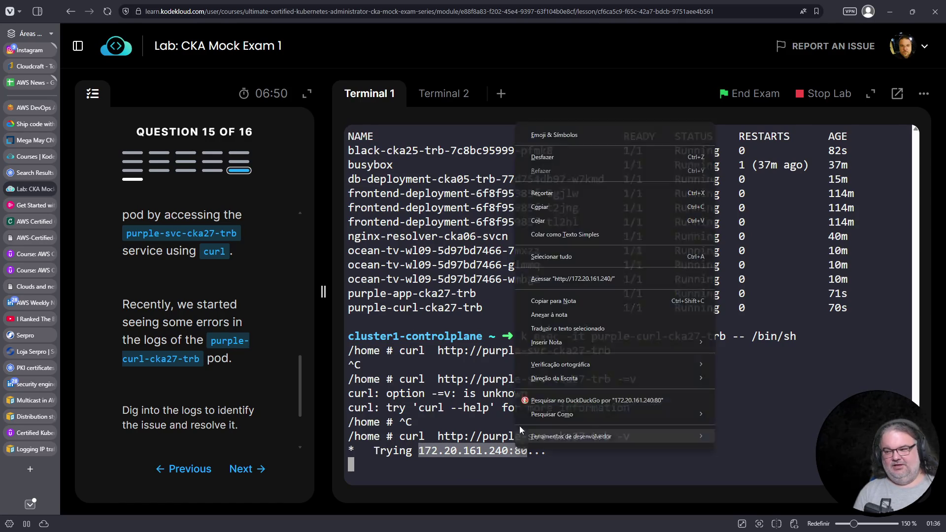
{"action": "left_click", "coordinate": [556, 206]}
{"action": "key", "text": "ctrl+c"}
{"action": "right_click", "coordinate": [669, 425]}
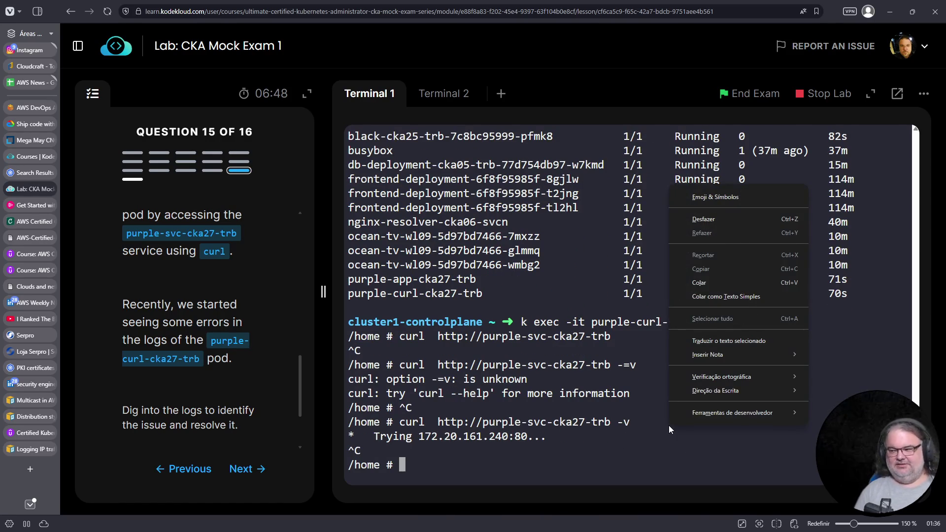
{"action": "left_click", "coordinate": [729, 282]}
{"action": "key", "text": "Home"}
{"action": "type", "text": "curl -v"}
{"action": "key", "text": "Return"}
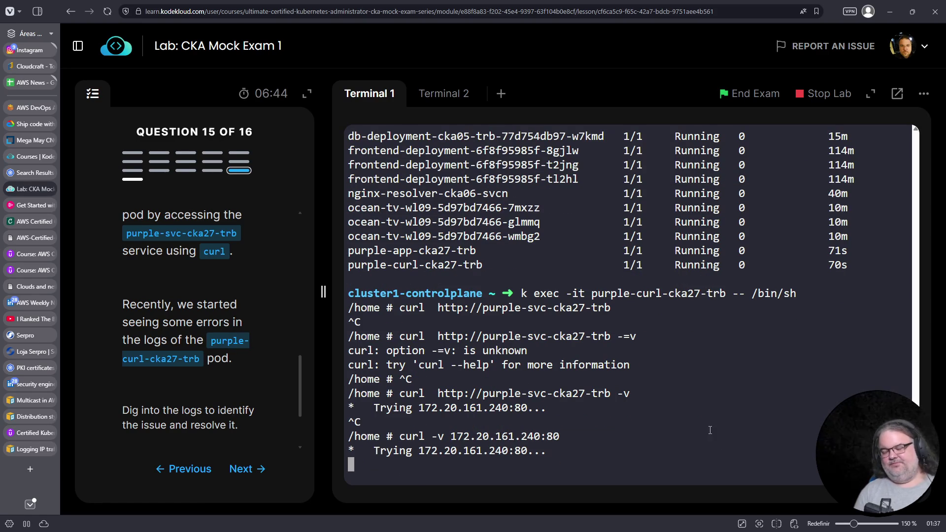
{"action": "key", "text": "ctrl+c"}
Step: Exit the pod and list network policies in default and all namespaces
{"action": "key", "text": "ctrl+d"}
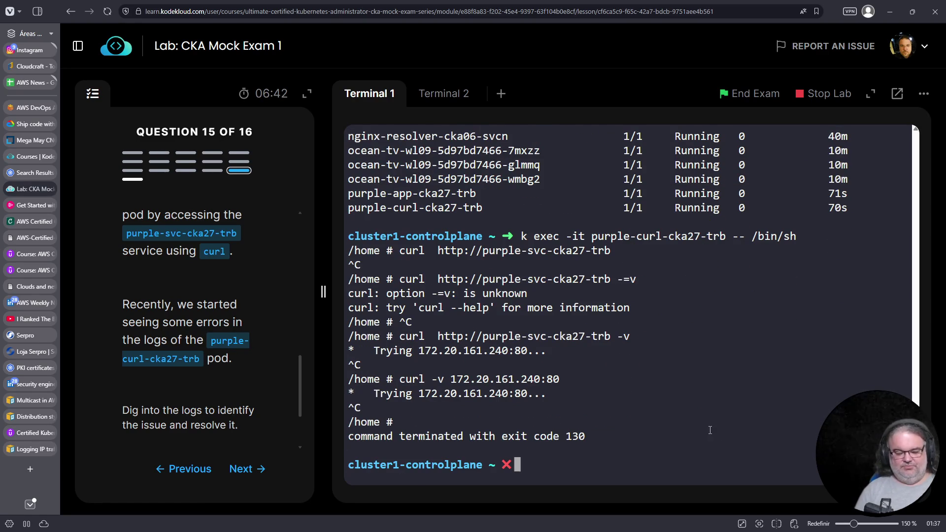
{"action": "type", "text": "k get network"}
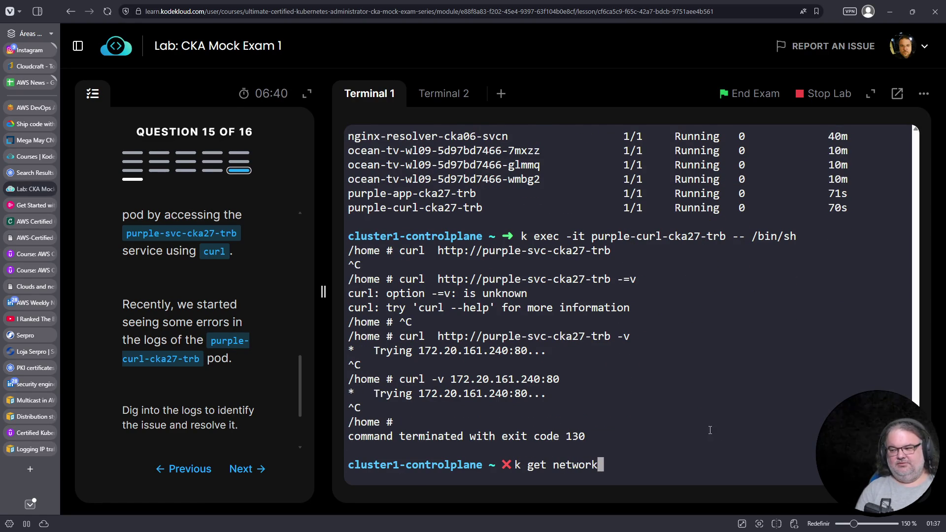
{"action": "type", "text": "policy"}
{"action": "key", "text": "Return"}
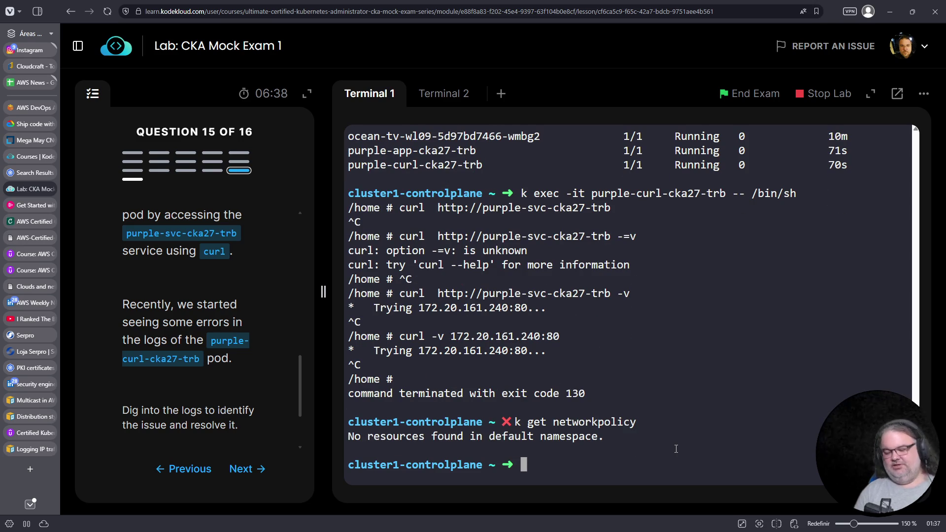
{"action": "key", "text": "Up"}
{"action": "type", "text": "-A"}
{"action": "key", "text": "Return"}
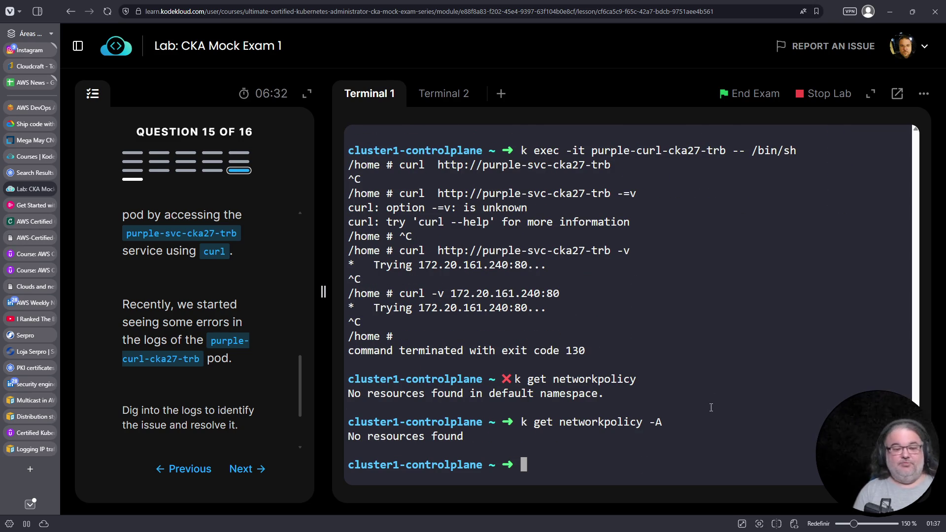
Step: List pods in all namespaces, then again with -o wide for IPs and nodes
{"action": "type", "text": "k get po"}
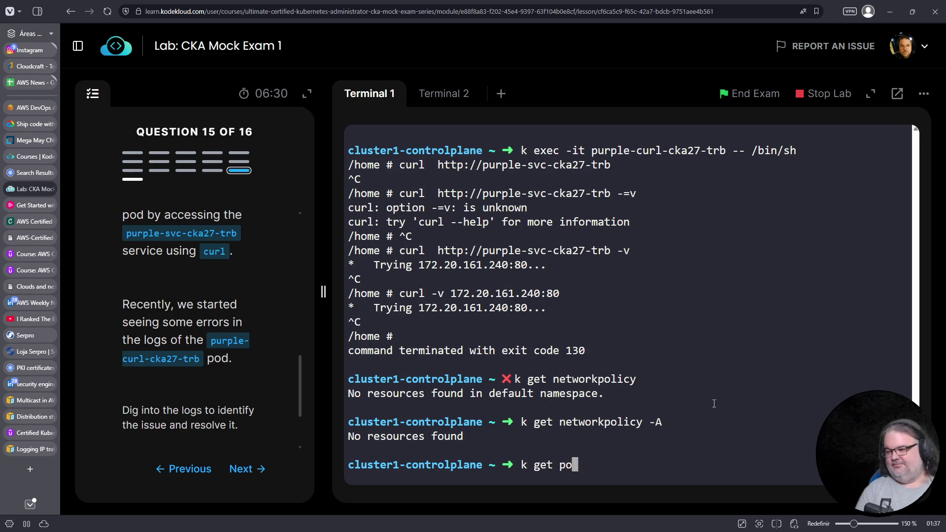
{"action": "type", "text": "ds -A"}
{"action": "key", "text": "Return"}
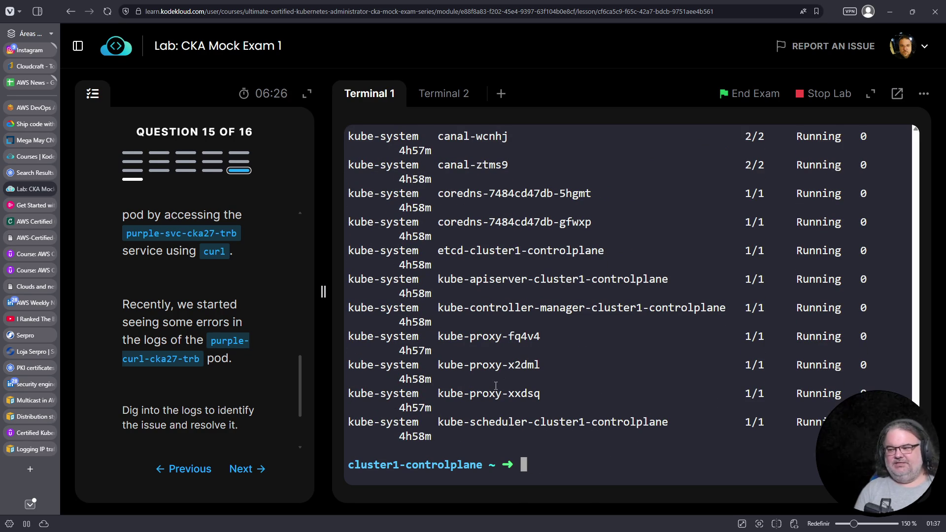
{"action": "scroll", "coordinate": [503, 385], "scroll_direction": "up", "scroll_amount": 3}
{"action": "scroll", "coordinate": [503, 385], "scroll_direction": "down", "scroll_amount": 3}
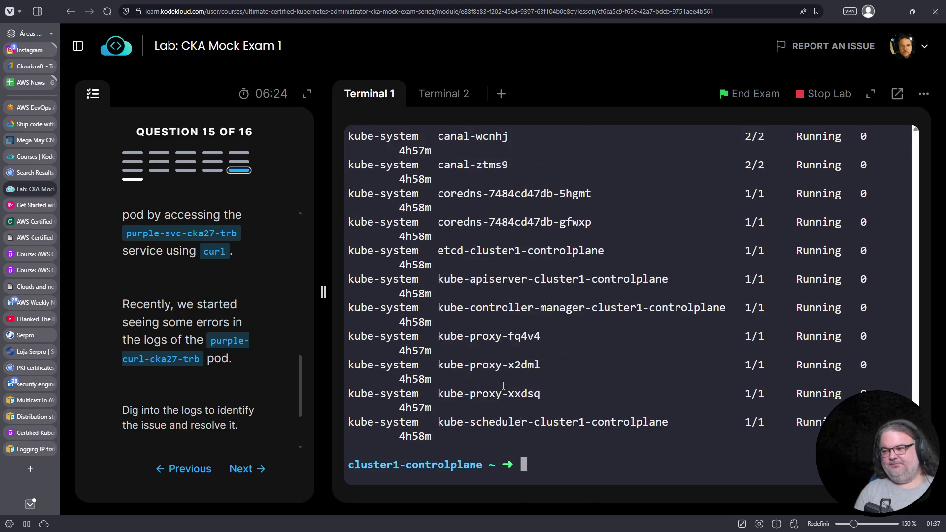
{"action": "key", "text": "Up"}
{"action": "type", "text": "-o wide"}
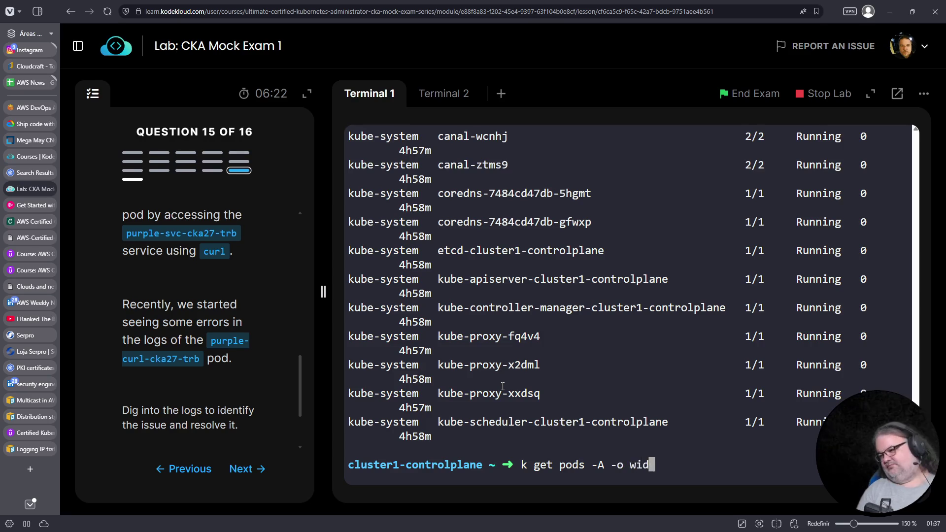
{"action": "key", "text": "Return"}
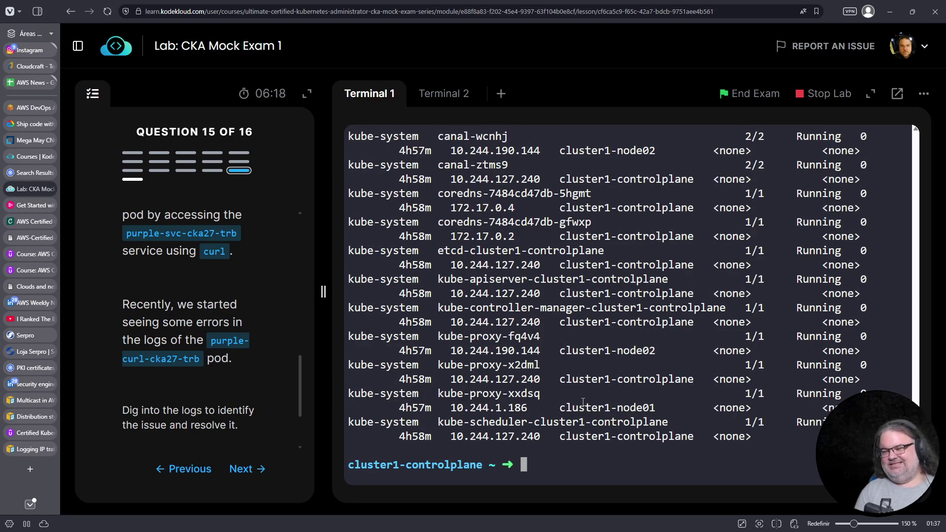
Step: Run 'k get svc purple-svc-cka27-trb', confirming ClusterIP 172.20.161.240 exposes only 8080/TCP
{"action": "type", "text": "k get svc"}
{"action": "key", "text": "Return"}
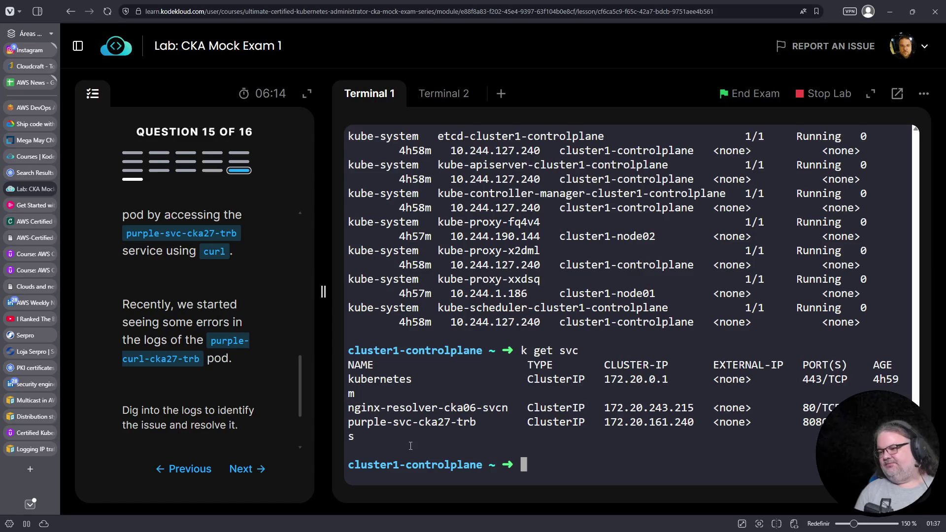
{"action": "key", "text": "Up"}
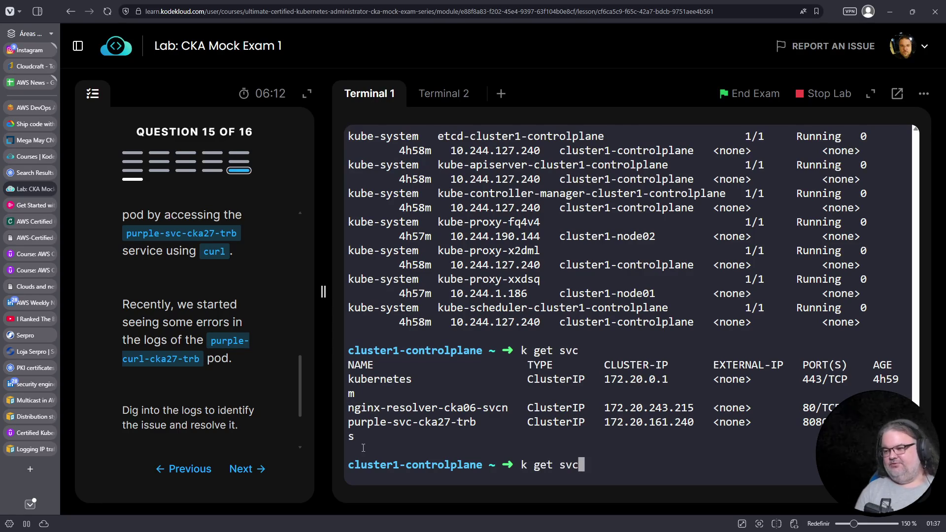
{"action": "left_click_drag", "start_coordinate": [477, 419], "coordinate": [353, 422]}
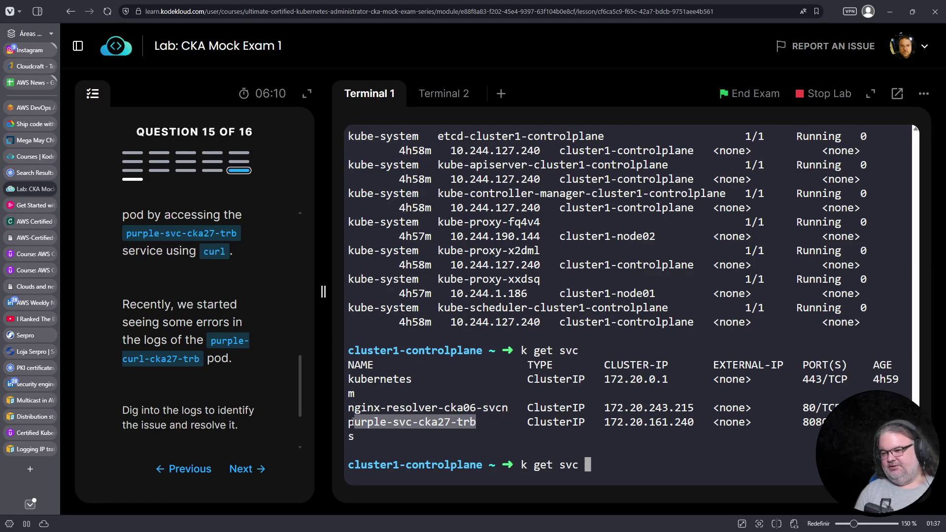
{"action": "right_click", "coordinate": [354, 423]}
{"action": "left_click", "coordinate": [422, 205]}
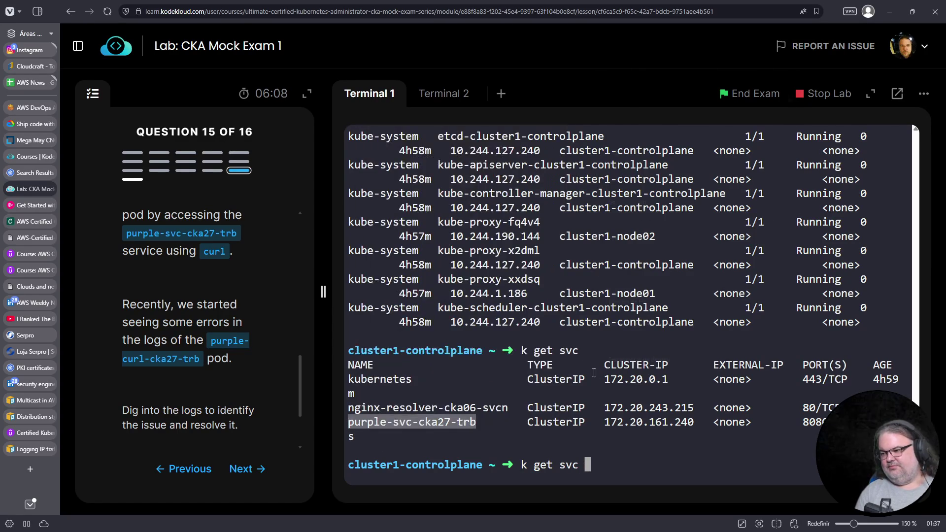
{"action": "right_click", "coordinate": [594, 371]}
{"action": "left_click", "coordinate": [634, 170]}
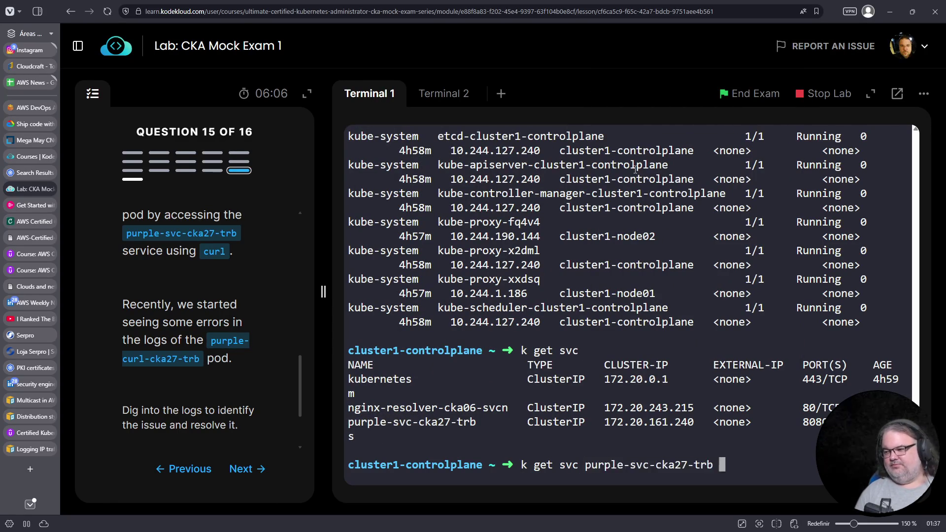
{"action": "key", "text": "Return"}
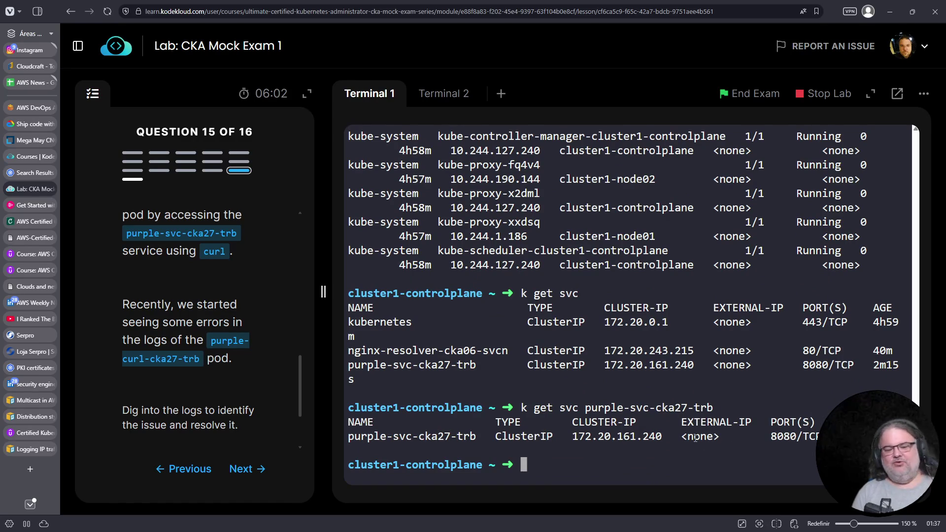
{"action": "left_click_drag", "start_coordinate": [771, 436], "coordinate": [798, 436]}
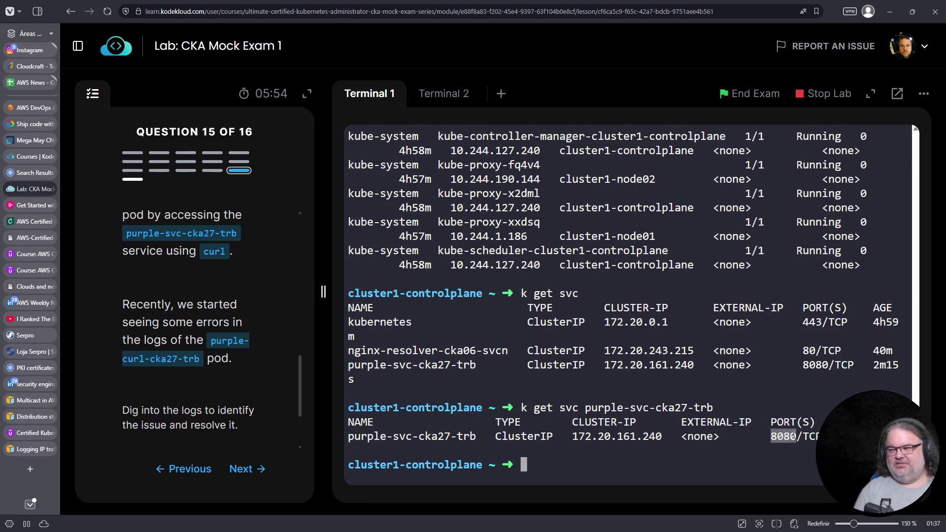
{"action": "triple_click", "coordinate": [585, 368]}
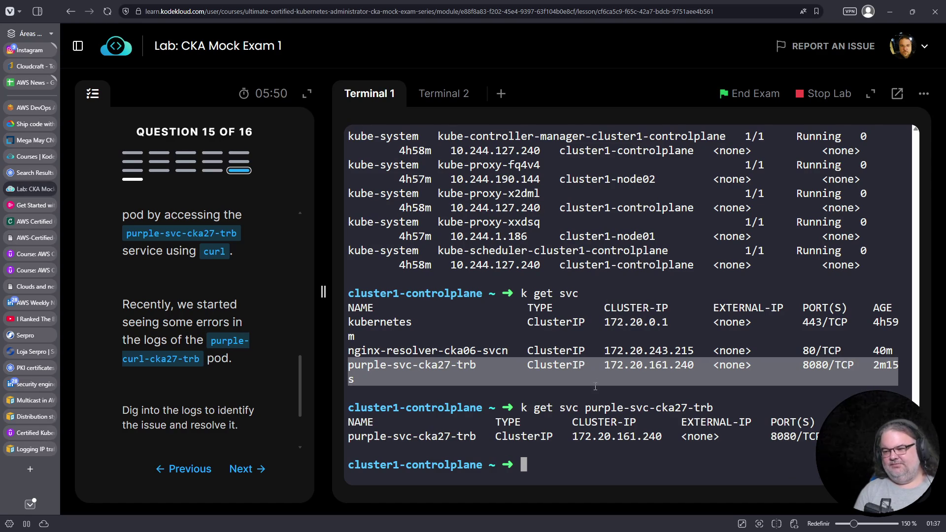
Step: Rerun the wide all-namespace pod listing and review it, then clear the prompt
{"action": "key", "text": "Up"}
{"action": "key", "text": "Up"}
{"action": "key", "text": "Up"}
{"action": "key", "text": "Return"}
{"action": "scroll", "coordinate": [603, 399], "scroll_direction": "up", "scroll_amount": 10}
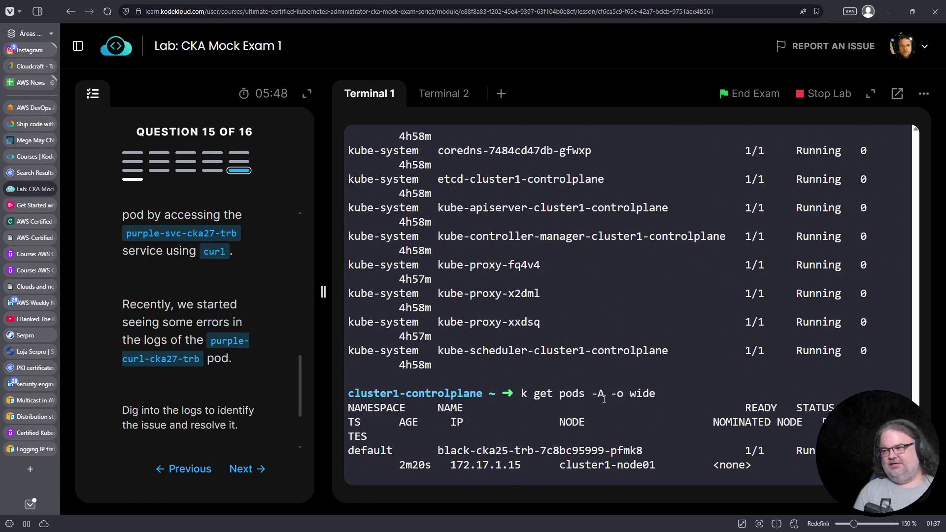
{"action": "scroll", "coordinate": [673, 403], "scroll_direction": "down", "scroll_amount": 5}
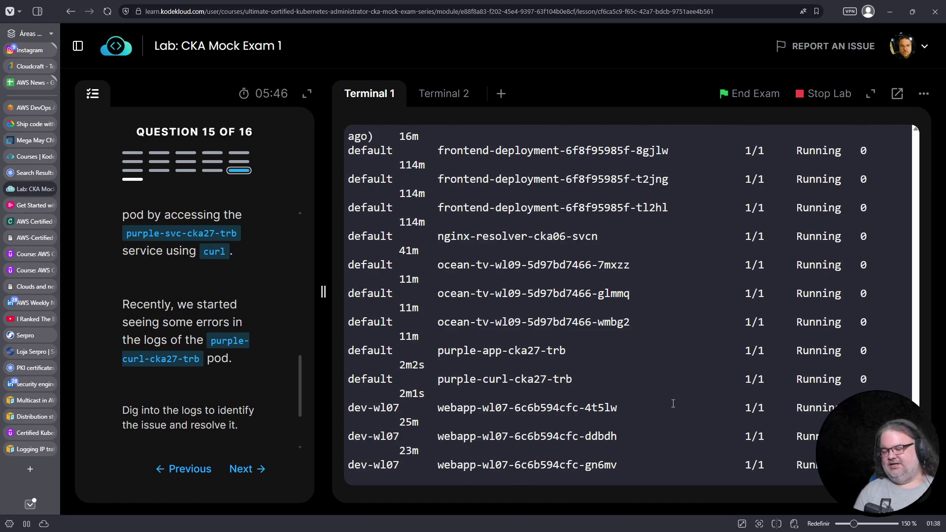
{"action": "scroll", "coordinate": [673, 404], "scroll_direction": "up", "scroll_amount": 5}
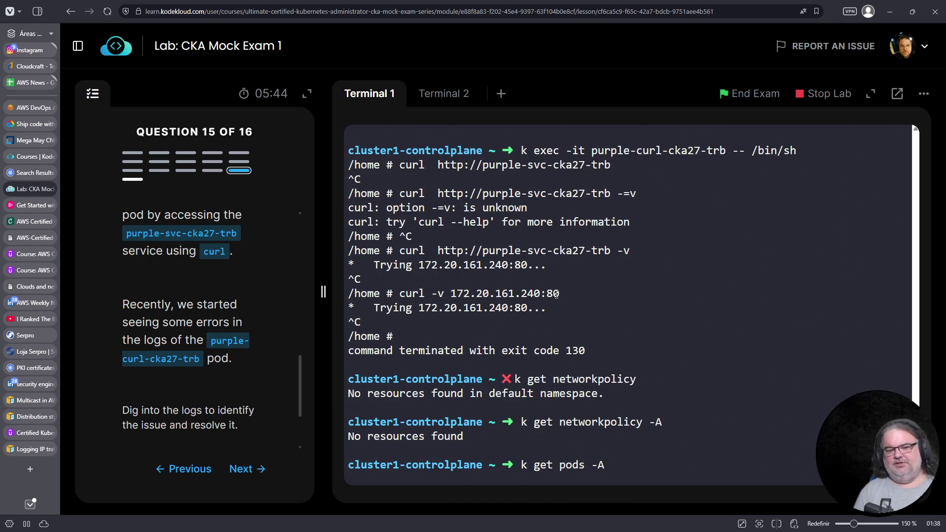
{"action": "scroll", "coordinate": [547, 294], "scroll_direction": "down", "scroll_amount": 5}
{"action": "key", "text": "ctrl+c"}
Step: Open the purple-svc-cka27-trb service definition for editing with k edit svc
{"action": "type", "text": "k "}
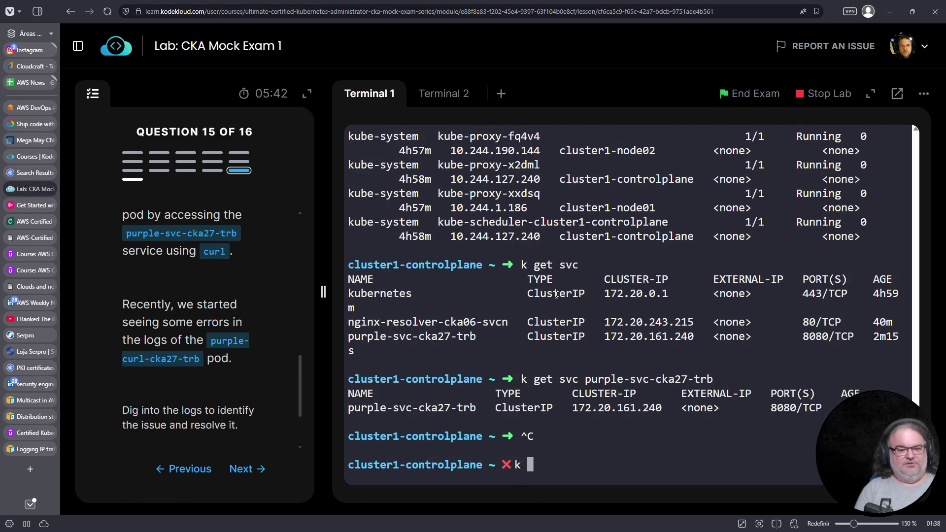
{"action": "type", "text": "edit svc"}
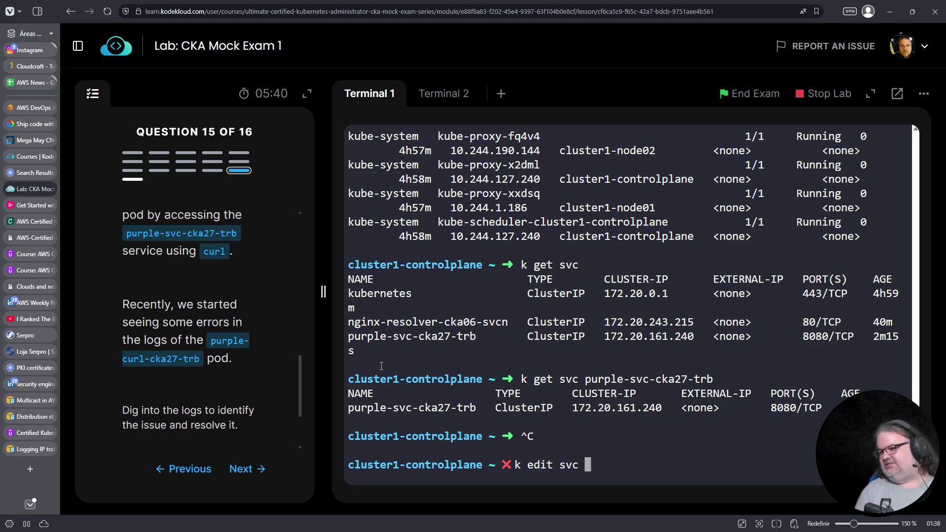
{"action": "left_click_drag", "start_coordinate": [475, 408], "coordinate": [348, 407]}
{"action": "right_click", "coordinate": [358, 412]}
{"action": "left_click", "coordinate": [392, 188]}
{"action": "right_click", "coordinate": [673, 68]}
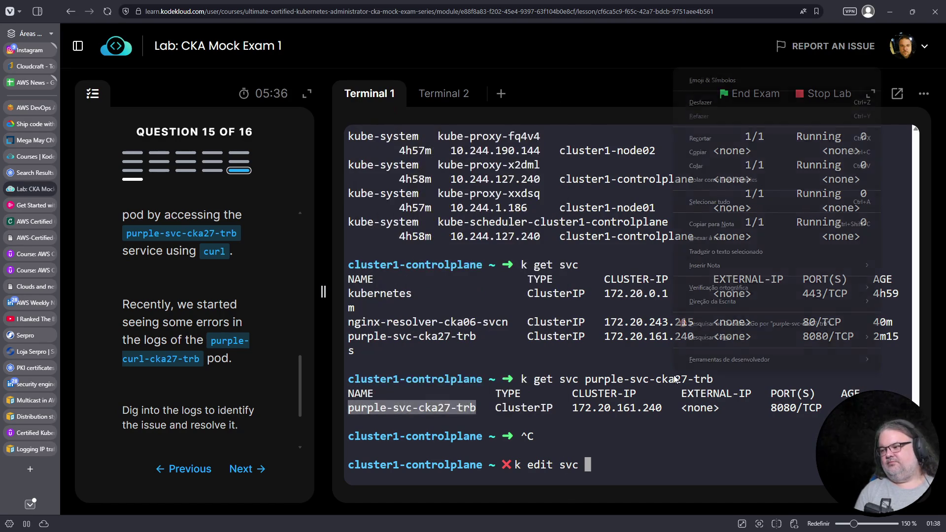
{"action": "left_click", "coordinate": [711, 166]}
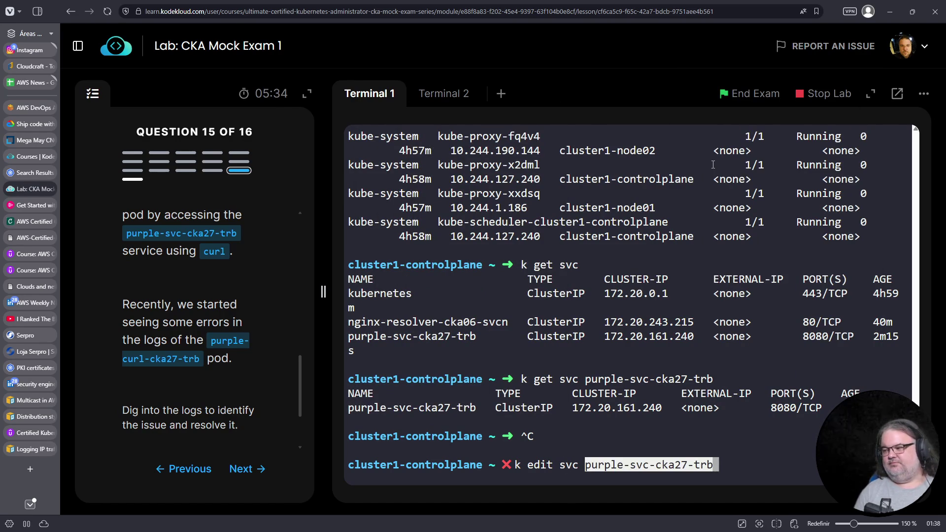
{"action": "key", "text": "Return"}
{"action": "key", "text": "Return"}
{"action": "key", "text": "Return"}
{"action": "key", "text": "Return"}
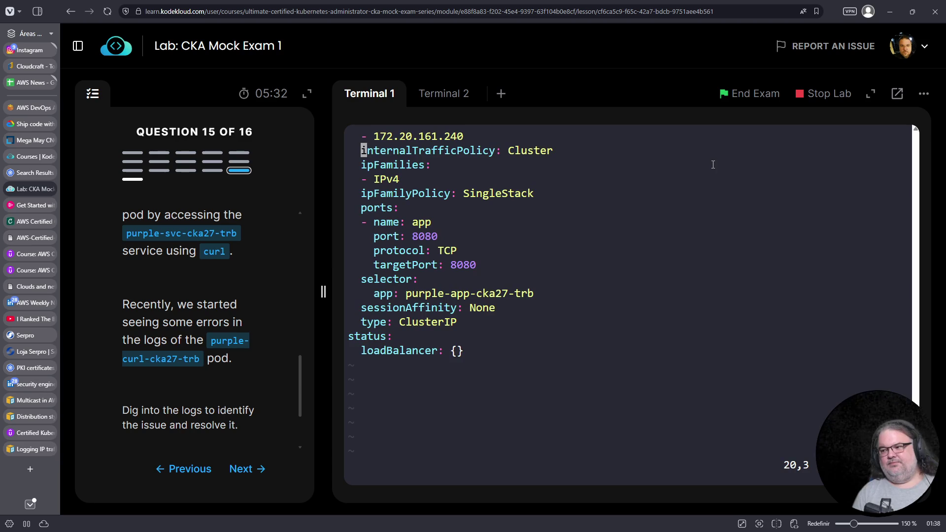
Step: Duplicate the existing port entry in the service spec using vim yank and paste
{"action": "key", "text": "Up"}
{"action": "key", "text": "Up"}
{"action": "key", "text": "Up"}
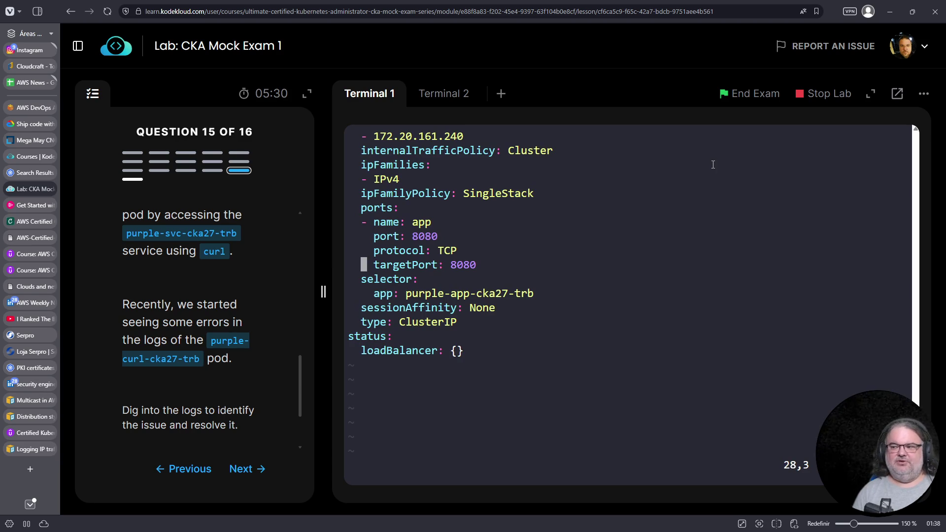
{"action": "key", "text": "0"}
{"action": "key", "text": "v"}
{"action": "key", "text": "Down"}
{"action": "key", "text": "Down"}
{"action": "key", "text": "Down"}
{"action": "key", "text": "$"}
{"action": "key", "text": "Up"}
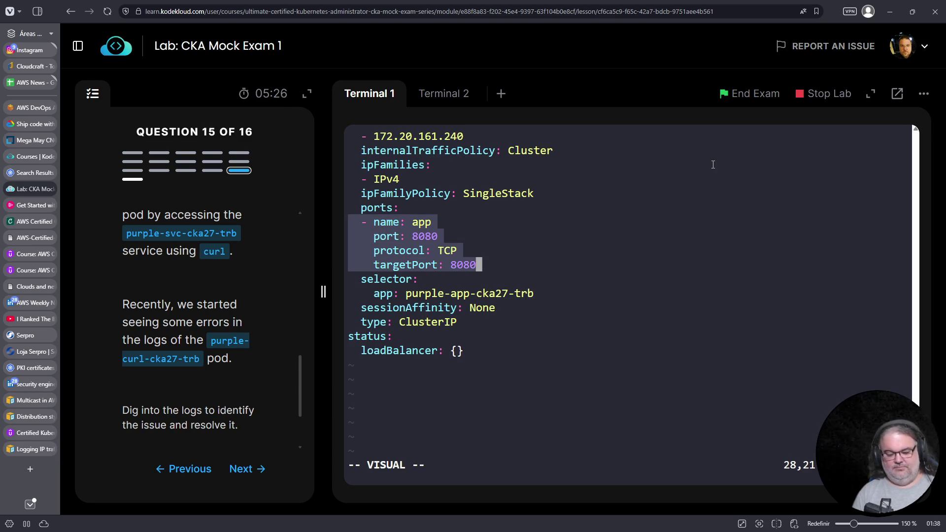
{"action": "key", "text": "y"}
{"action": "key", "text": "Down"}
{"action": "key", "text": "Down"}
{"action": "key", "text": "Down"}
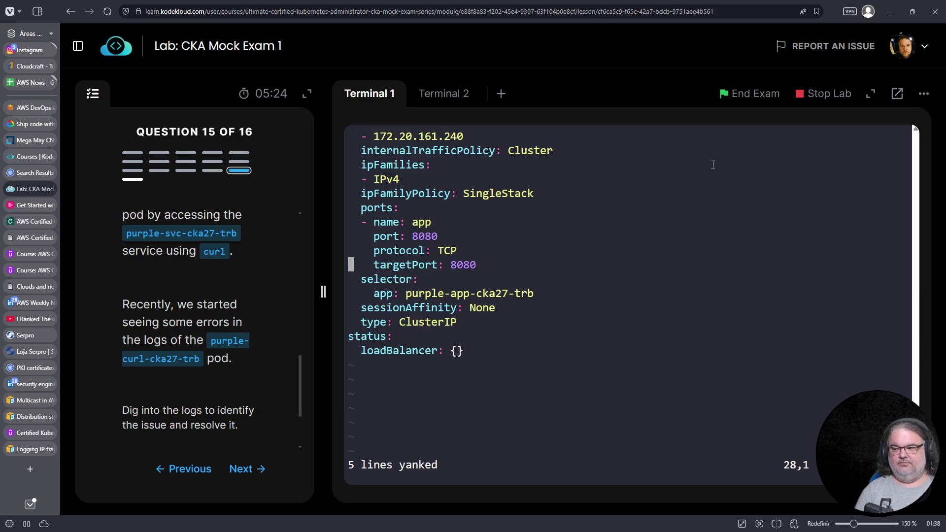
{"action": "key", "text": "p"}
Step: Set the copied entry to port 80 named http, targeting 8080, and save with :wq
{"action": "key", "text": "Right"}
{"action": "key", "text": "Right"}
{"action": "key", "text": "Right"}
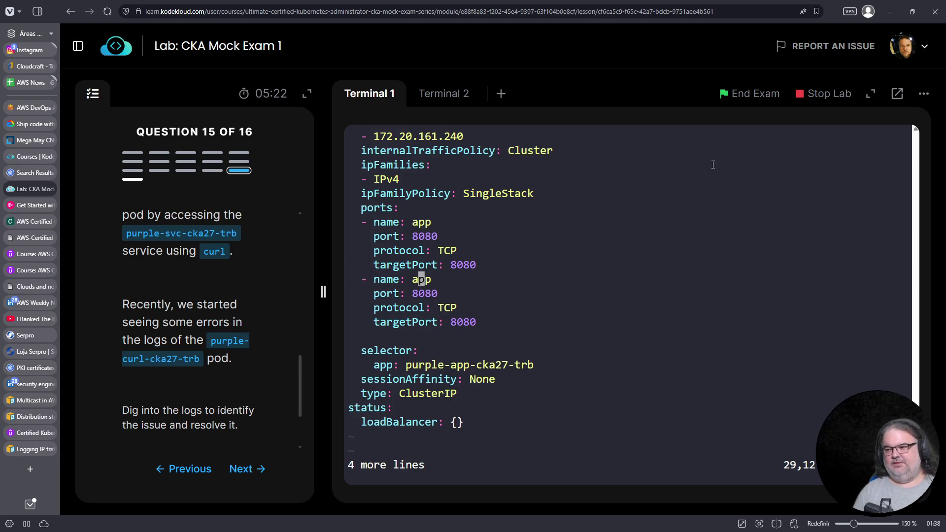
{"action": "key", "text": "Down"}
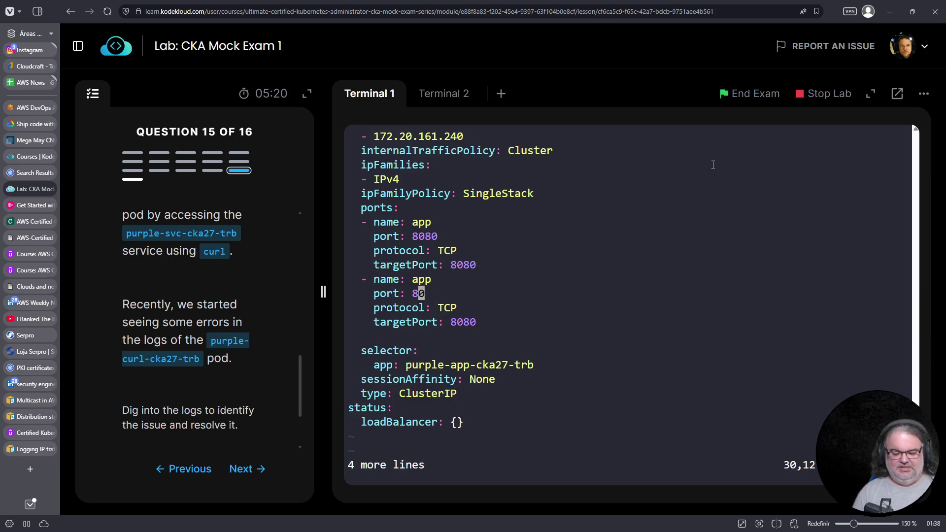
{"action": "key", "text": "i"}
{"action": "key", "text": "Up"}
{"action": "key", "text": "Left"}
{"action": "type", "text": "i"}
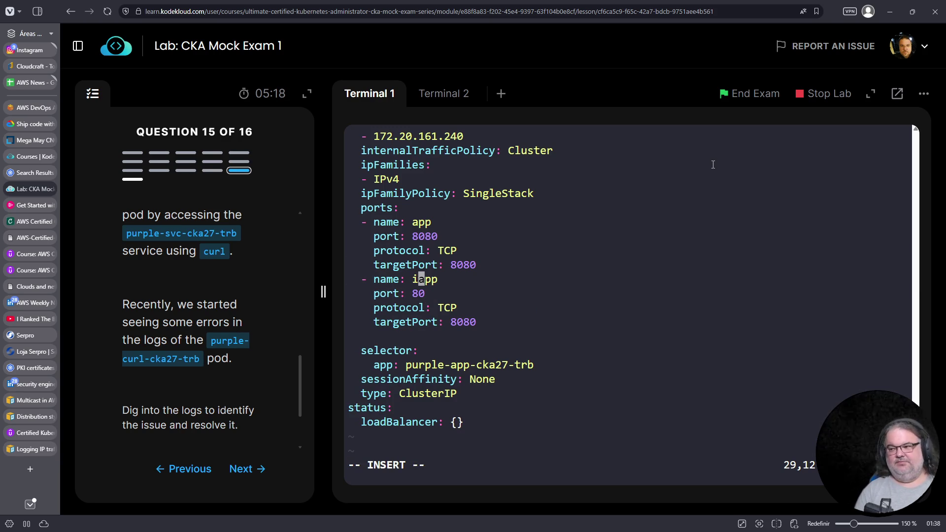
{"action": "key", "text": "BackSpace"}
{"action": "type", "text": "http"}
{"action": "key", "text": "Delete"}
{"action": "key", "text": "Delete"}
{"action": "key", "text": "Delete"}
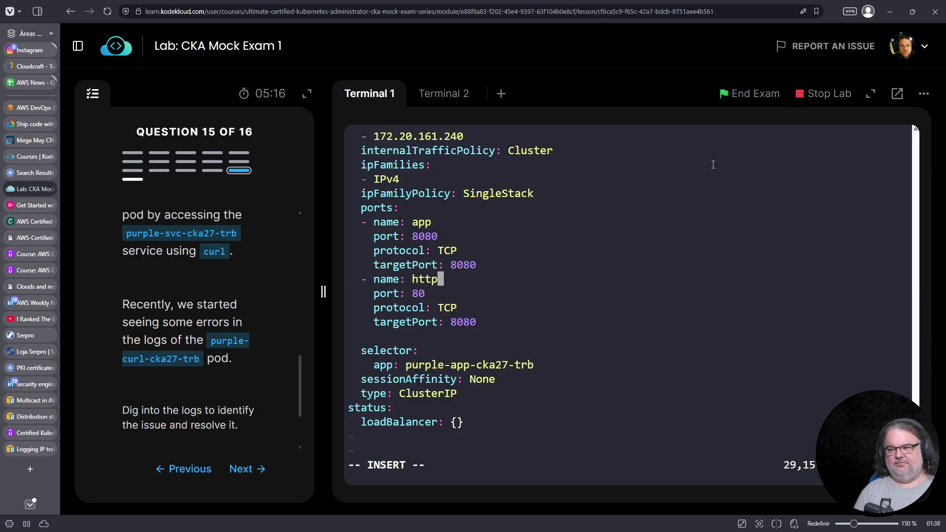
{"action": "key", "text": "Escape"}
{"action": "type", "text": ":wq"}
{"action": "key", "text": "Return"}
{"action": "key", "text": "Up"}
{"action": "key", "text": "Up"}
{"action": "key", "text": "Up"}
{"action": "key", "text": "Up"}
{"action": "key", "text": "Up"}
Step: From purple-curl-cka27-trb, curl 172.20.161.240:80 twice; the connection is refused
{"action": "key", "text": "BackSpace"}
{"action": "key", "text": "BackSpace"}
{"action": "key", "text": "BackSpace"}
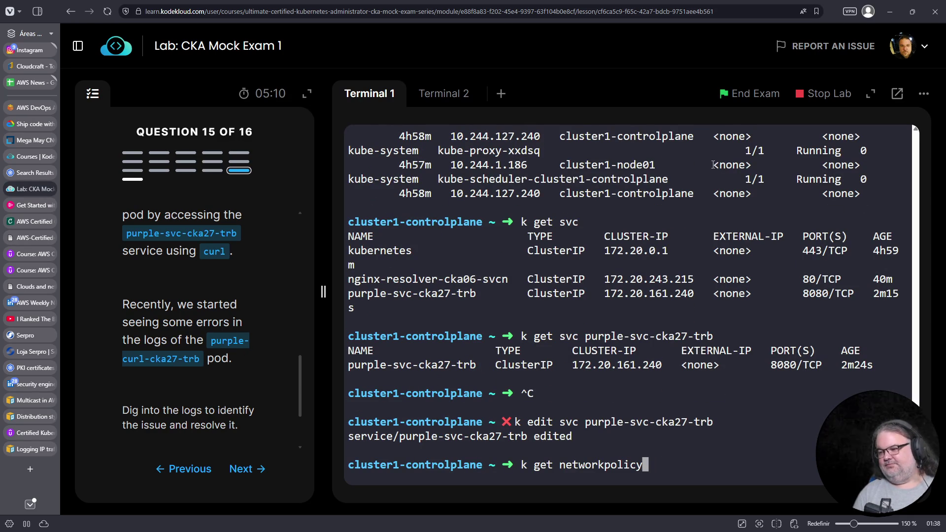
{"action": "key", "text": "Up"}
{"action": "key", "text": "Return"}
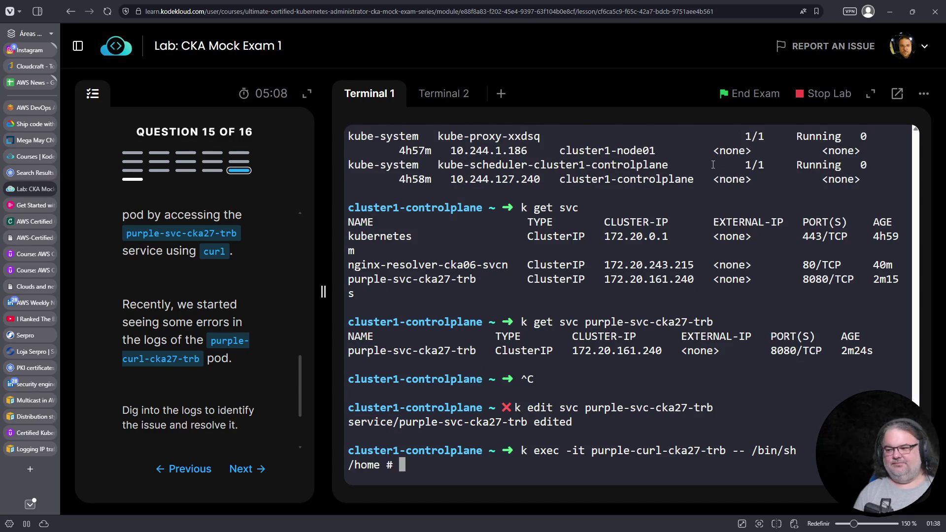
{"action": "key", "text": "Up"}
{"action": "key", "text": "Return"}
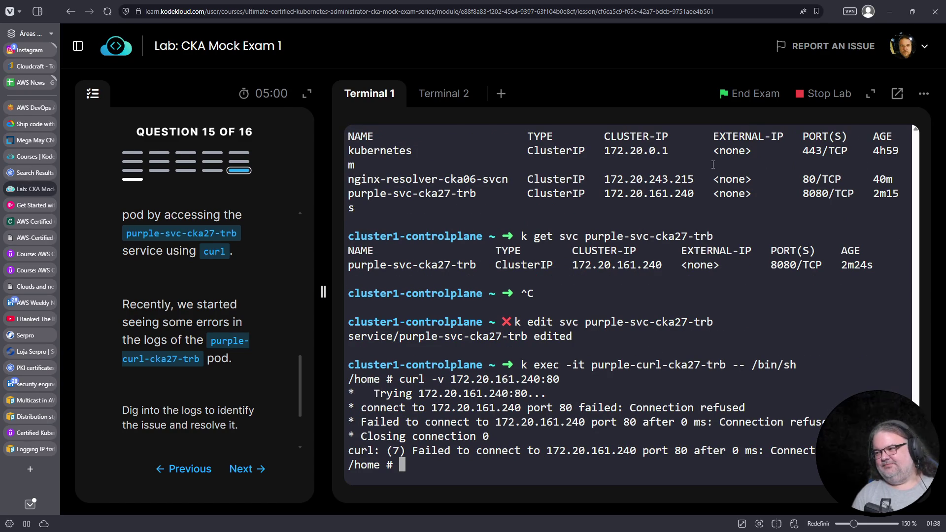
{"action": "key", "text": "Up"}
{"action": "key", "text": "Return"}
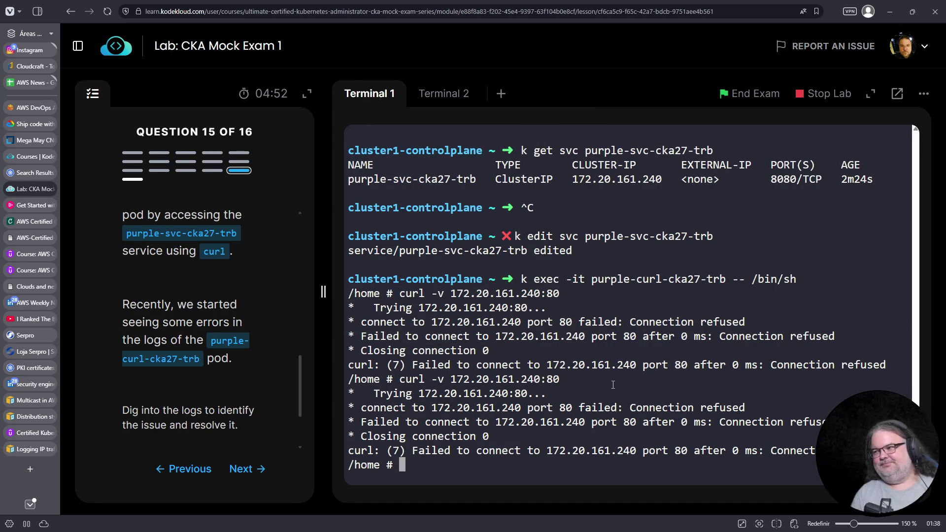
Step: Exit the purple-curl pod shell and list the pods with k get pods
{"action": "key", "text": "ctrl+c"}
{"action": "key", "text": "ctrl+d"}
{"action": "type", "text": "k get pods"}
{"action": "key", "text": "Return"}
Step: Open a /bin/sh shell inside the purple-app-cka27-trb pod
{"action": "type", "text": "k exec -it"}
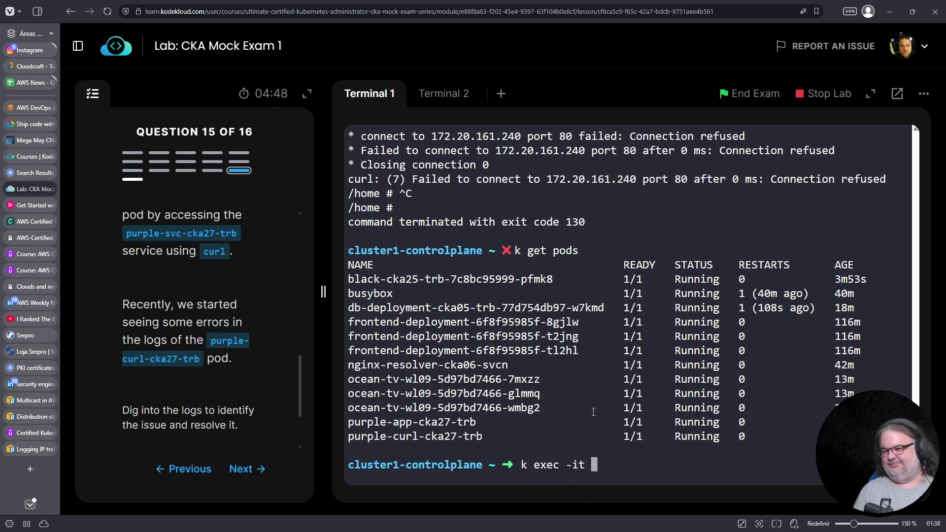
{"action": "left_click_drag", "start_coordinate": [475, 421], "coordinate": [347, 421]}
{"action": "right_click", "coordinate": [358, 427]}
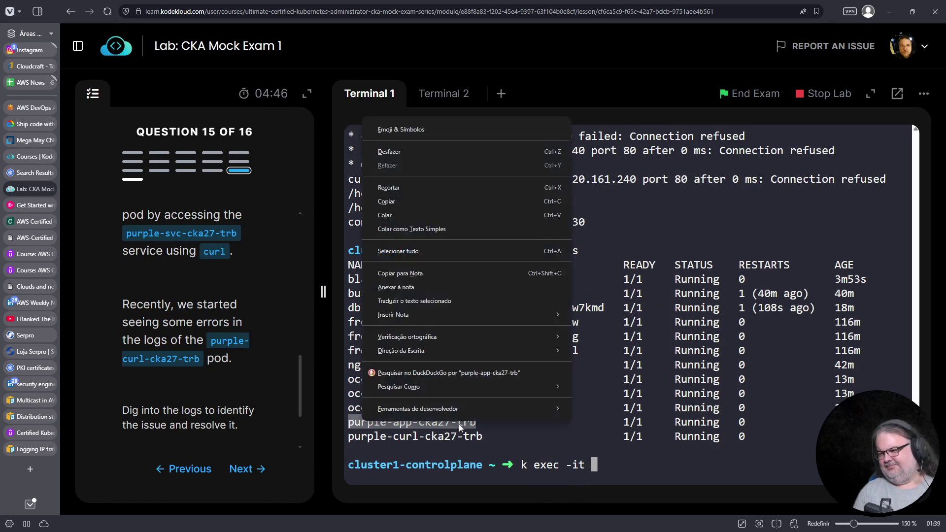
{"action": "right_click", "coordinate": [573, 428]}
{"action": "left_click", "coordinate": [617, 225]}
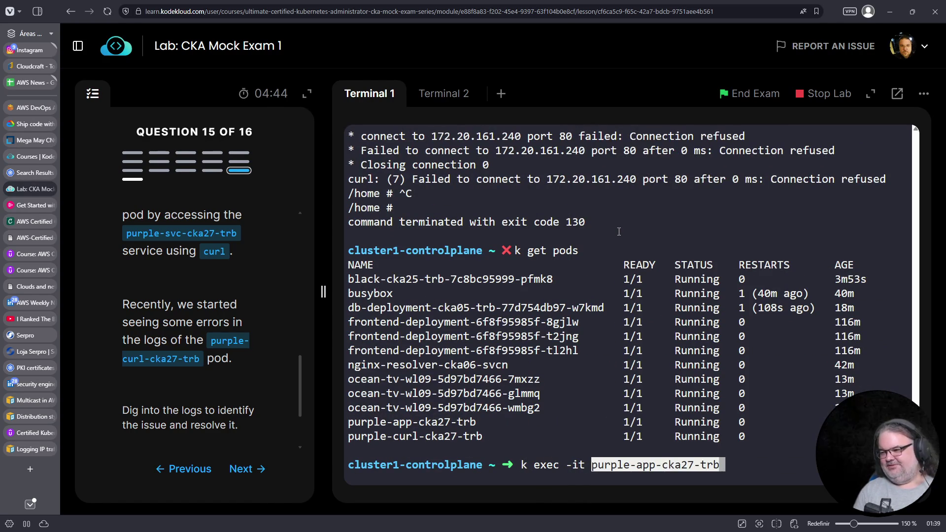
{"action": "type", "text": "-- /bin/sh"}
{"action": "key", "text": "Return"}
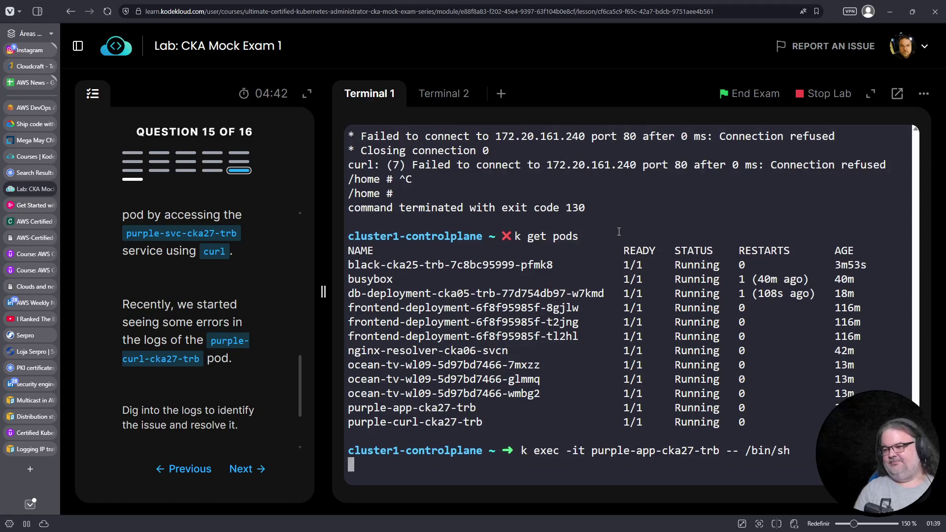
Step: Curl 127.0.0.1 inside the pod to confirm nginx serves its welcome page locally
{"action": "type", "text": "curl 127.0.0.1"}
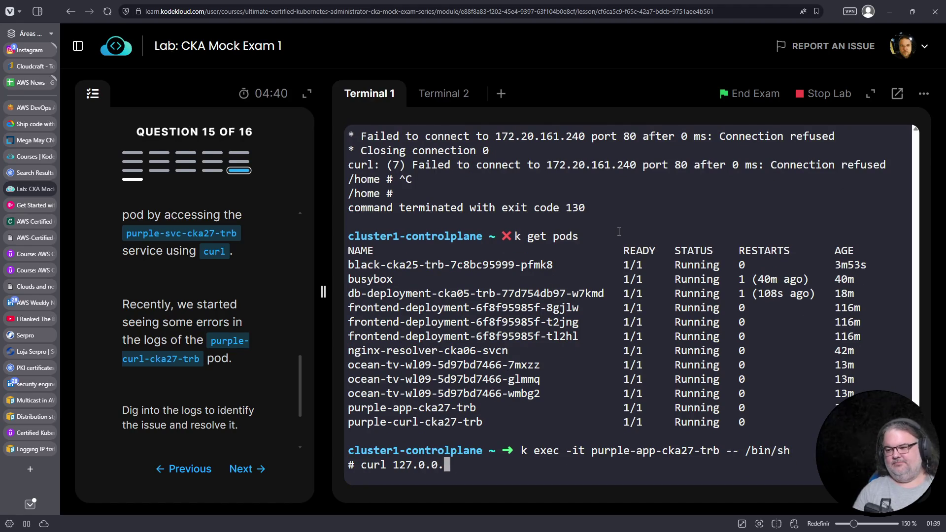
{"action": "key", "text": "Return"}
{"action": "key", "text": "Up"}
{"action": "type", "text": ":"}
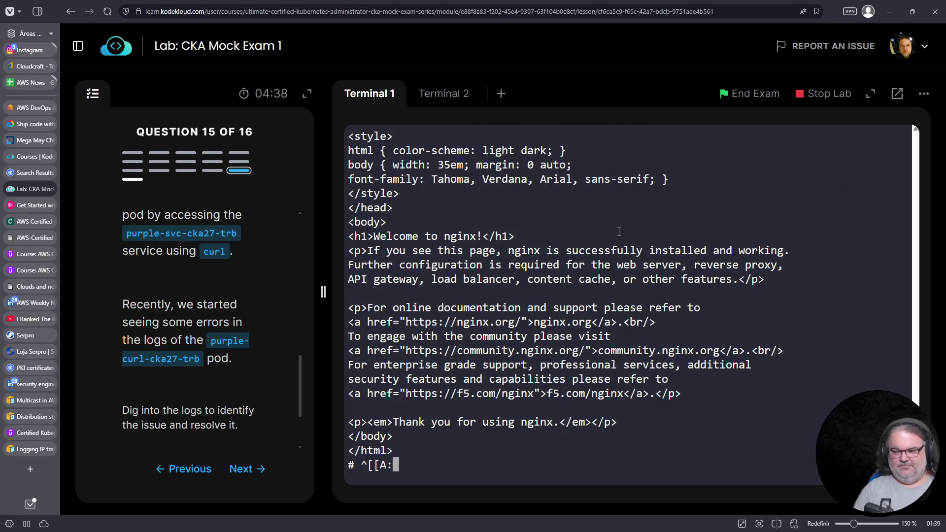
{"action": "key", "text": "ctrl+c"}
{"action": "key", "text": "Up"}
{"action": "key", "text": "ctrl+c"}
{"action": "key", "text": "Up"}
{"action": "key", "text": "Up"}
{"action": "key", "text": "BackSpace"}
{"action": "key", "text": "BackSpace"}
{"action": "key", "text": "BackSpace"}
Step: Try netstat -nptl and ss -ntpl to check listening ports, then exit the pod shell
{"action": "type", "text": "netstat -nptl"}
{"action": "key", "text": "Return"}
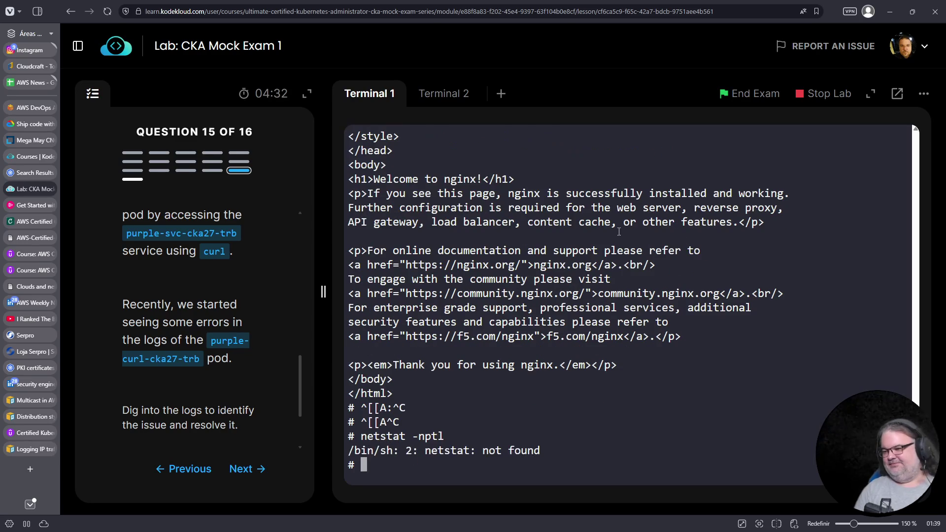
{"action": "type", "text": "ss -nptl"}
{"action": "key", "text": "BackSpace"}
{"action": "key", "text": "BackSpace"}
{"action": "key", "text": "BackSpace"}
{"action": "type", "text": "o"}
{"action": "key", "text": "BackSpace"}
{"action": "type", "text": "tp"}
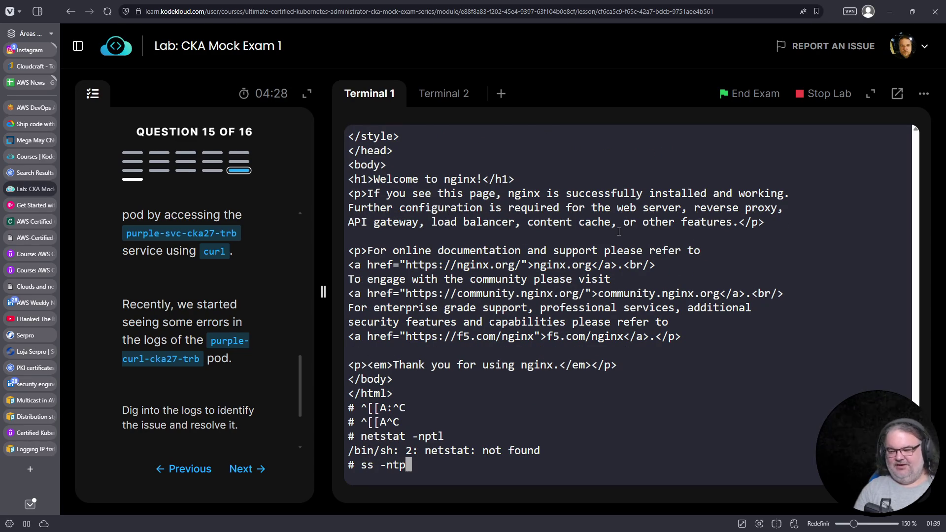
{"action": "type", "text": "l"}
{"action": "key", "text": "Return"}
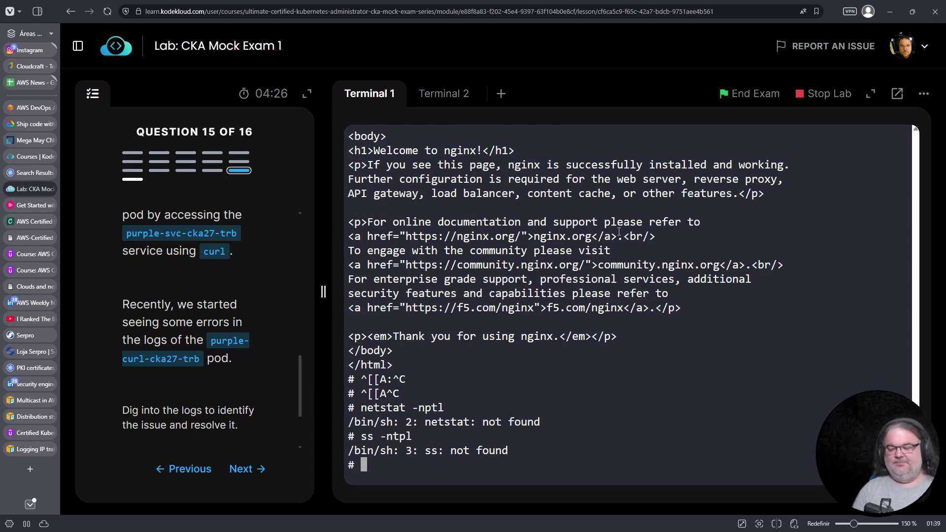
{"action": "key", "text": "ctrl+c"}
{"action": "key", "text": "ctrl+d"}
{"action": "key", "text": "ctrl+c"}
{"action": "key", "text": "ctrl+r"}
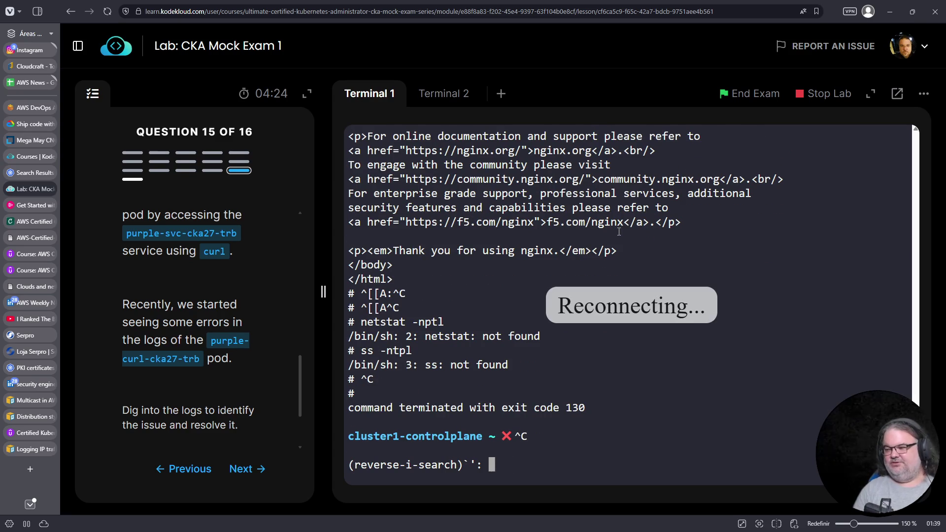
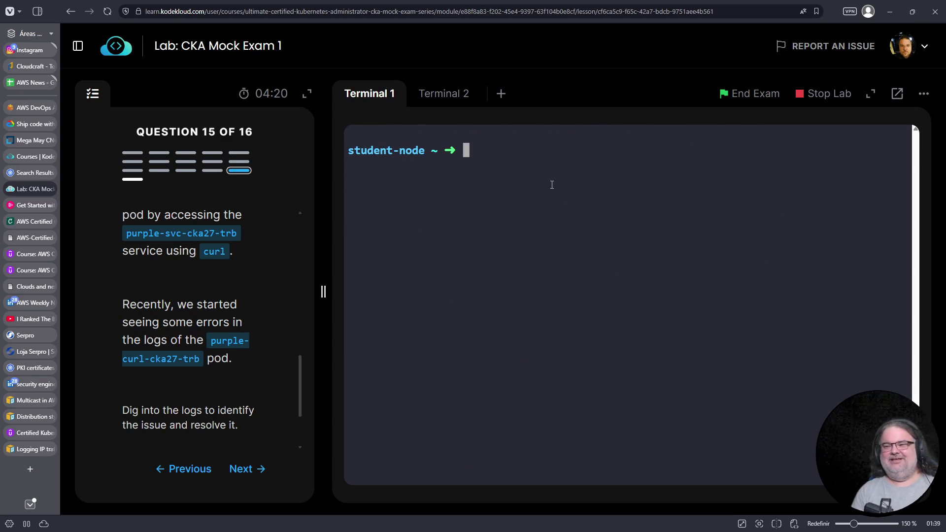
Step: Copy 'ssh cluster1-controlplane' from the question and run it in the terminal to log in
{"action": "scroll", "coordinate": [199, 244], "scroll_direction": "up", "scroll_amount": 5}
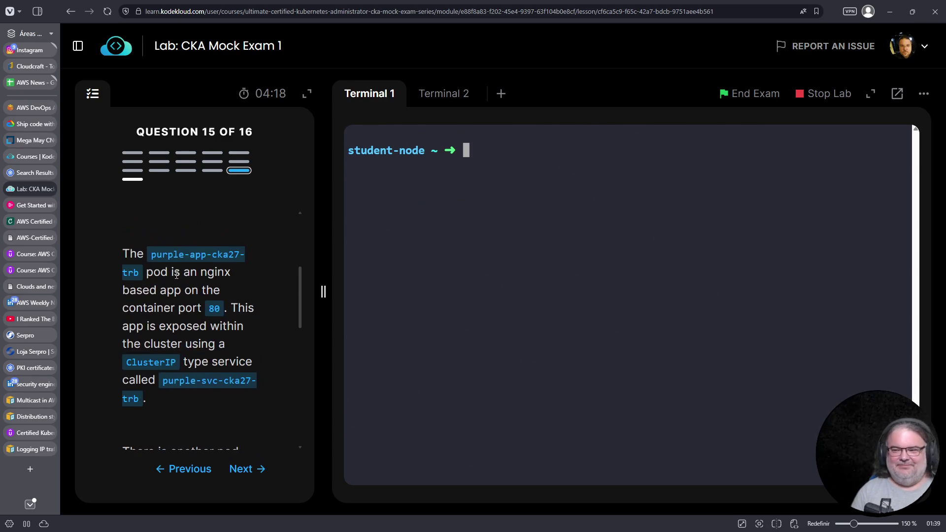
{"action": "scroll", "coordinate": [168, 260], "scroll_direction": "up", "scroll_amount": 2}
{"action": "left_click_drag", "start_coordinate": [127, 331], "coordinate": [189, 348]}
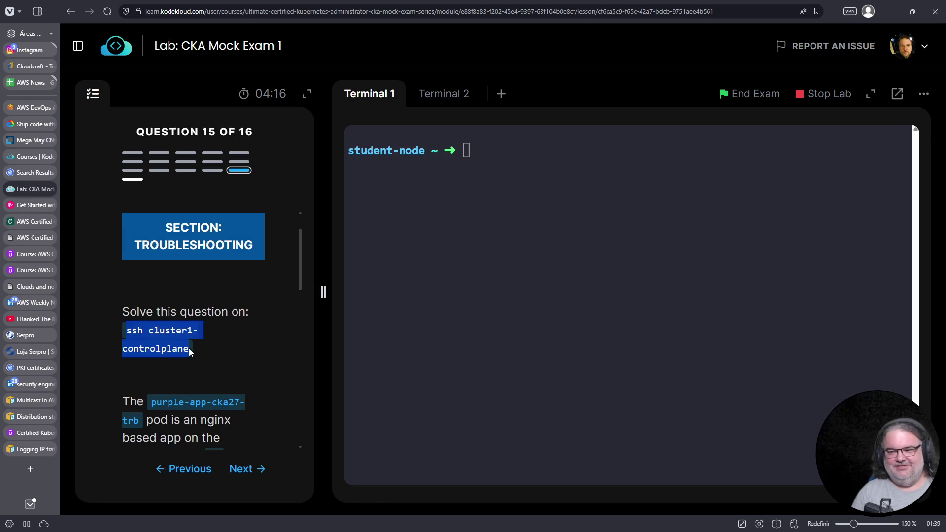
{"action": "right_click", "coordinate": [190, 348]}
{"action": "left_click", "coordinate": [190, 358]}
{"action": "left_click", "coordinate": [485, 312]}
{"action": "right_click", "coordinate": [486, 316]}
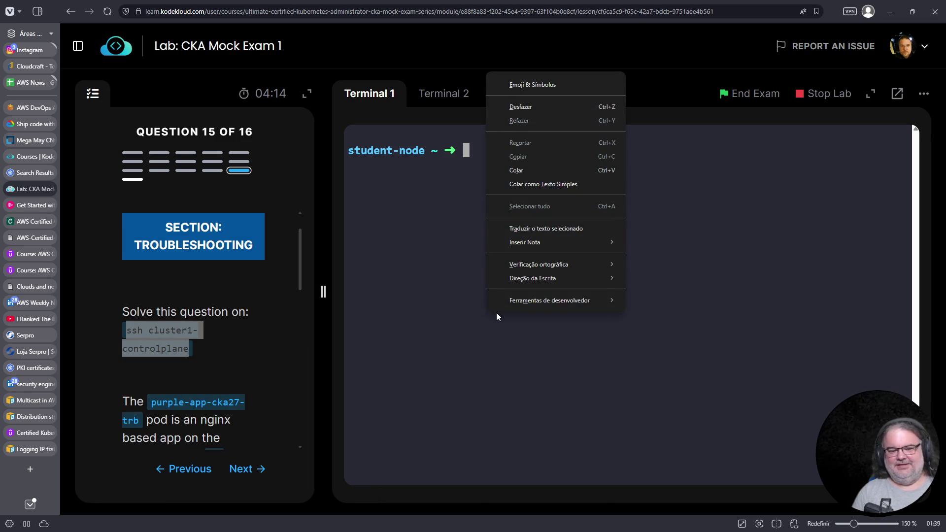
{"action": "left_click", "coordinate": [521, 170]}
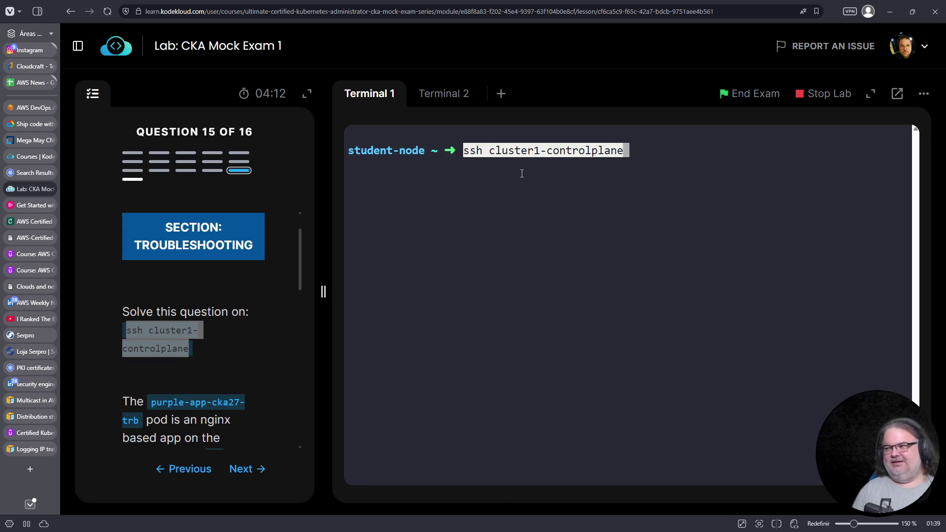
{"action": "key", "text": "Return"}
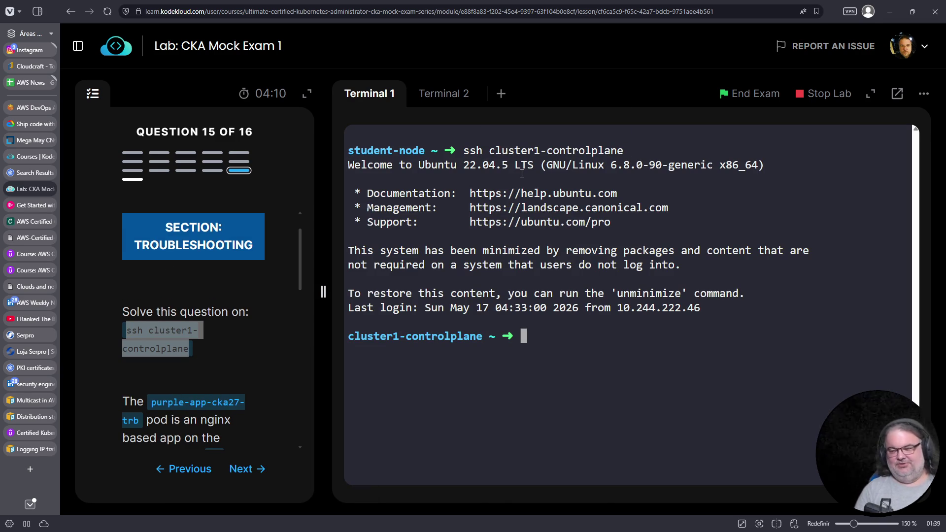
Step: List the pods and services on cluster1-controlplane with k get pods and k get svc
{"action": "key", "text": "ctrl+c"}
{"action": "key", "text": "ctrl+r"}
{"action": "type", "text": "exec"}
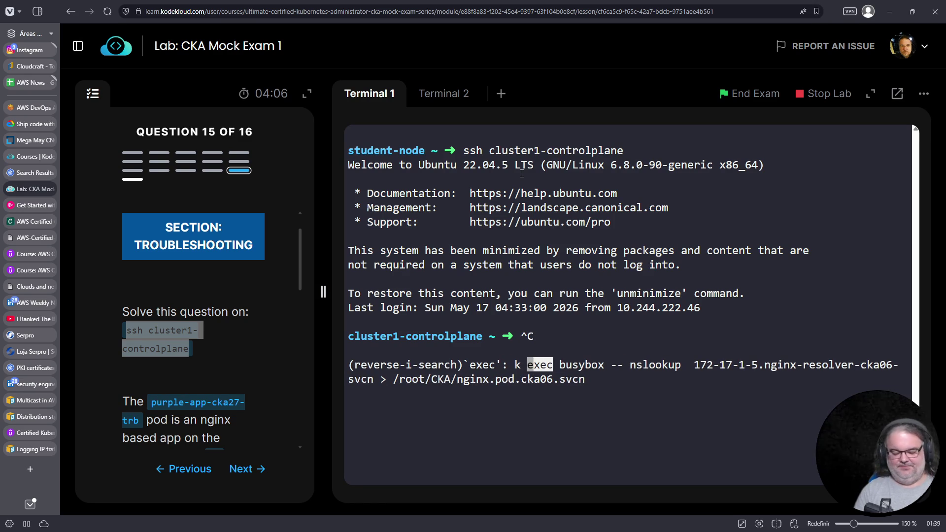
{"action": "key", "text": "ctrl+c"}
{"action": "type", "text": "k get pods"}
{"action": "key", "text": "Return"}
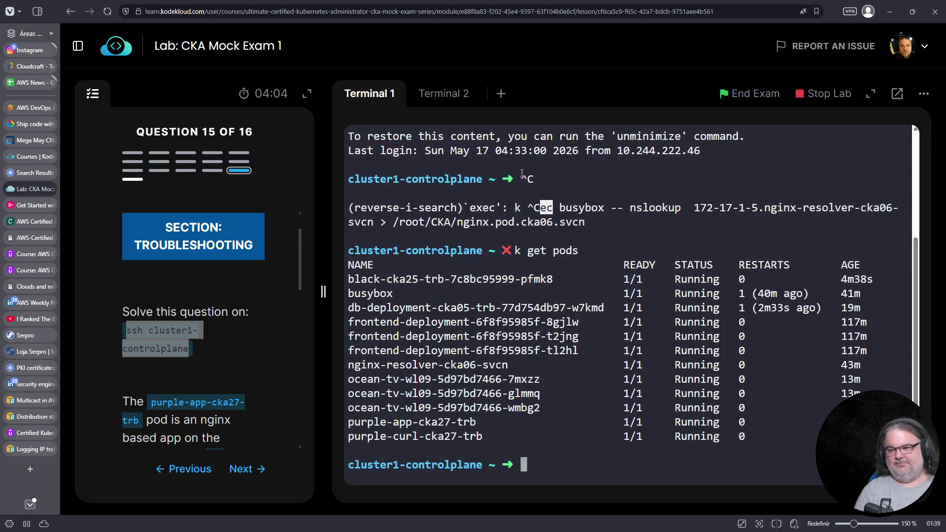
{"action": "type", "text": "k exec -"}
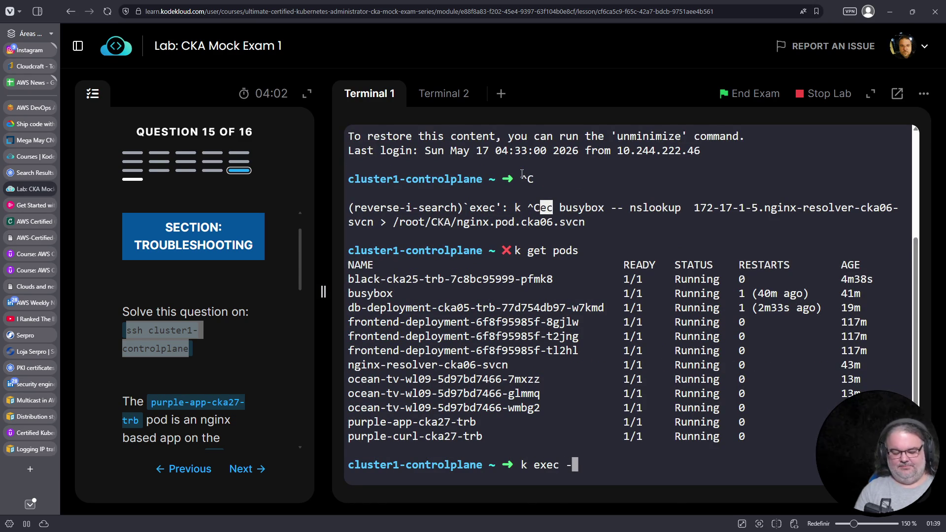
{"action": "key", "text": "ctrl+c"}
{"action": "key", "text": "ctrl+c"}
{"action": "type", "text": "k "}
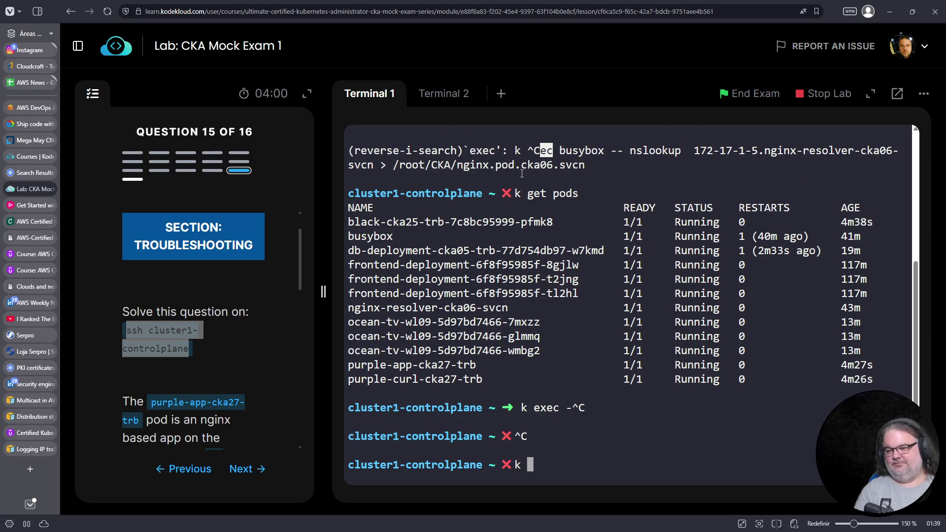
{"action": "type", "text": "get svc"}
{"action": "key", "text": "Return"}
Step: Open the purple-svc-cka27-trb service for editing with k edit svc
{"action": "type", "text": "k ed"}
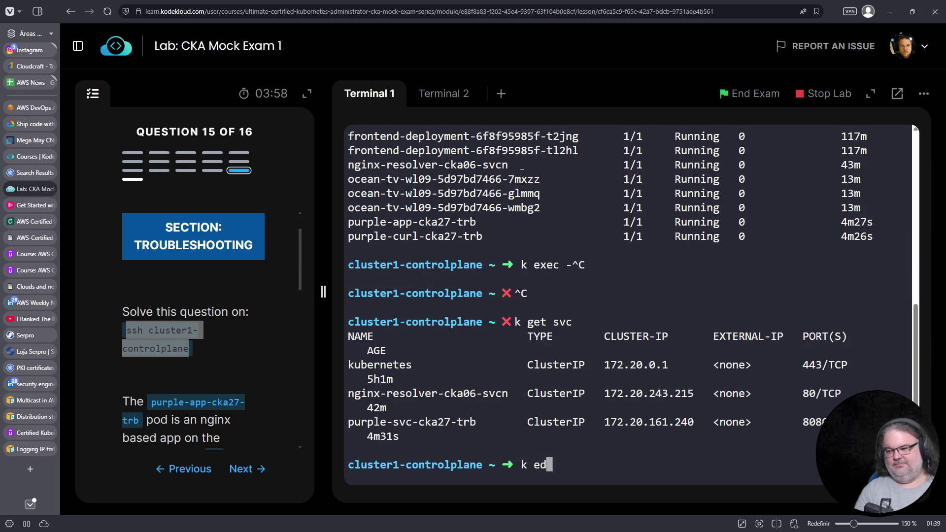
{"action": "type", "text": "it svc"}
{"action": "left_click_drag", "start_coordinate": [475, 422], "coordinate": [348, 423]}
{"action": "right_click", "coordinate": [360, 420]}
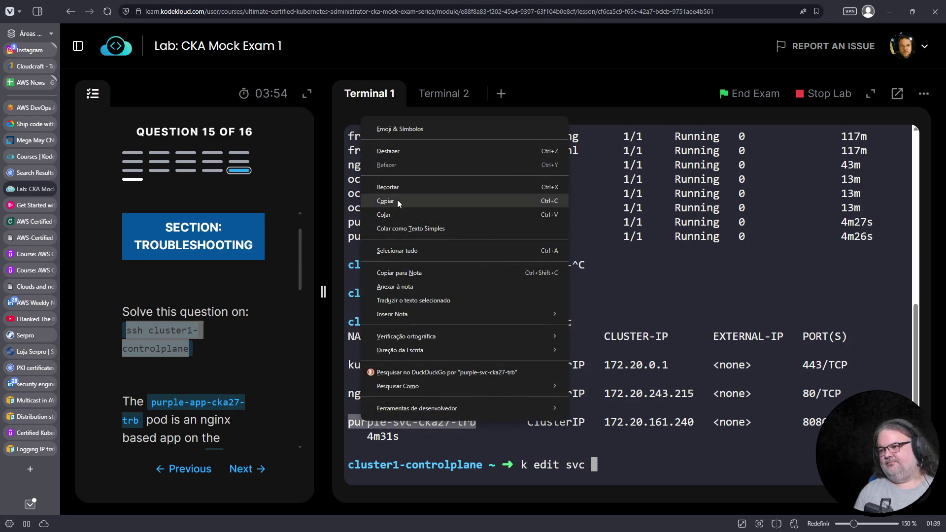
{"action": "left_click", "coordinate": [397, 200]}
{"action": "right_click", "coordinate": [643, 227]}
{"action": "left_click", "coordinate": [669, 324]}
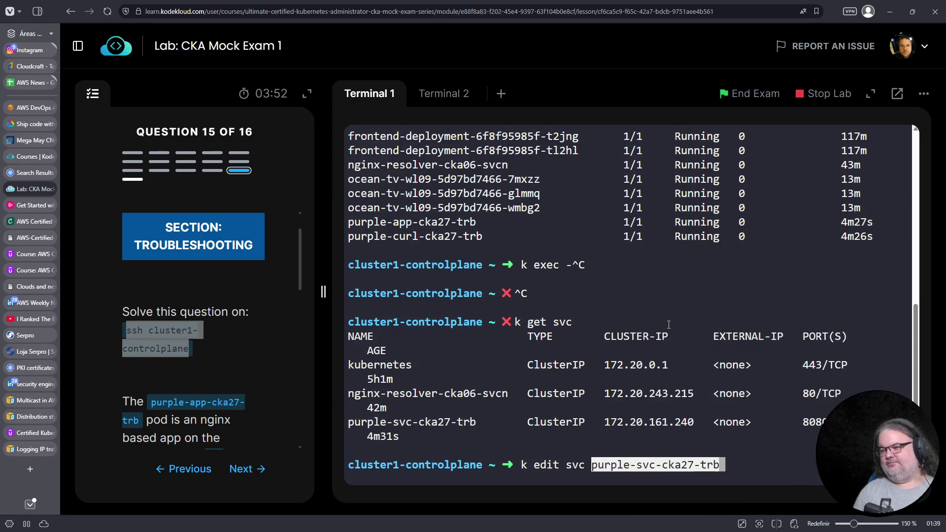
{"action": "key", "text": "Return"}
Step: Change the http port's targetPort from 8080 to 80 and save the service with :wq
{"action": "key", "text": "Down"}
{"action": "key", "text": "Down"}
{"action": "key", "text": "Down"}
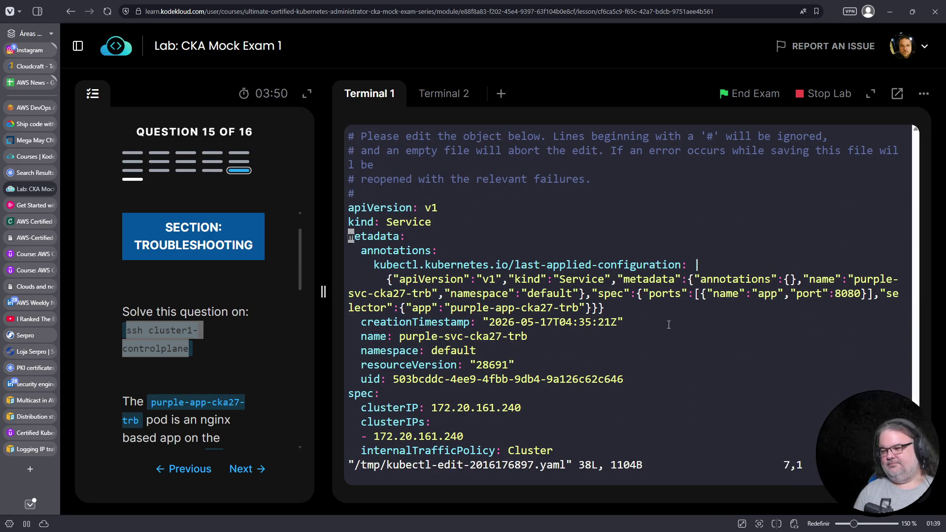
{"action": "key", "text": "Down"}
{"action": "key", "text": "Down"}
{"action": "key", "text": "Down"}
{"action": "key", "text": "Up"}
{"action": "key", "text": "Up"}
{"action": "key", "text": "Up"}
{"action": "key", "text": "Up"}
{"action": "key", "text": "Up"}
{"action": "key", "text": "End"}
{"action": "key", "text": "Left"}
{"action": "key", "text": "x"}
{"action": "key", "text": "x"}
{"action": "key", "text": "Down"}
{"action": "key", "text": "Down"}
{"action": "key", "text": "Down"}
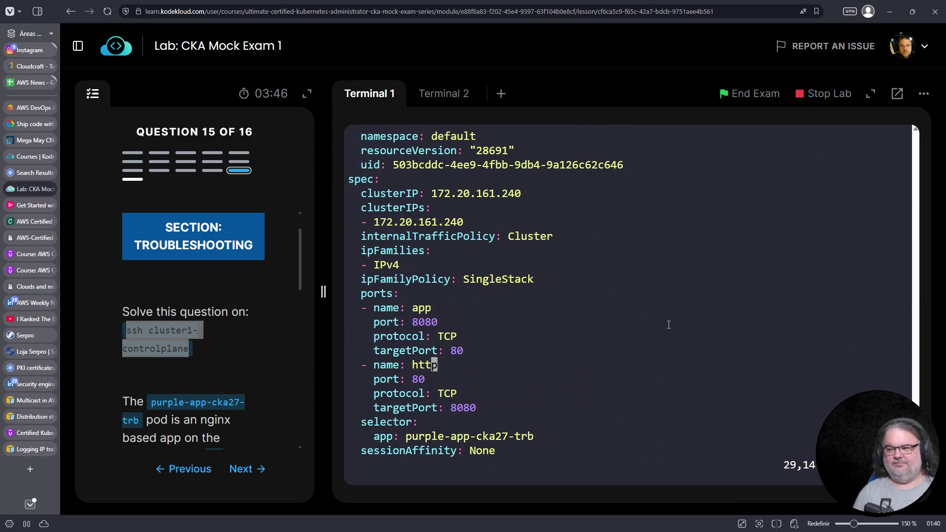
{"action": "key", "text": "Down"}
{"action": "key", "text": "Right"}
{"action": "key", "text": "x"}
{"action": "key", "text": "x"}
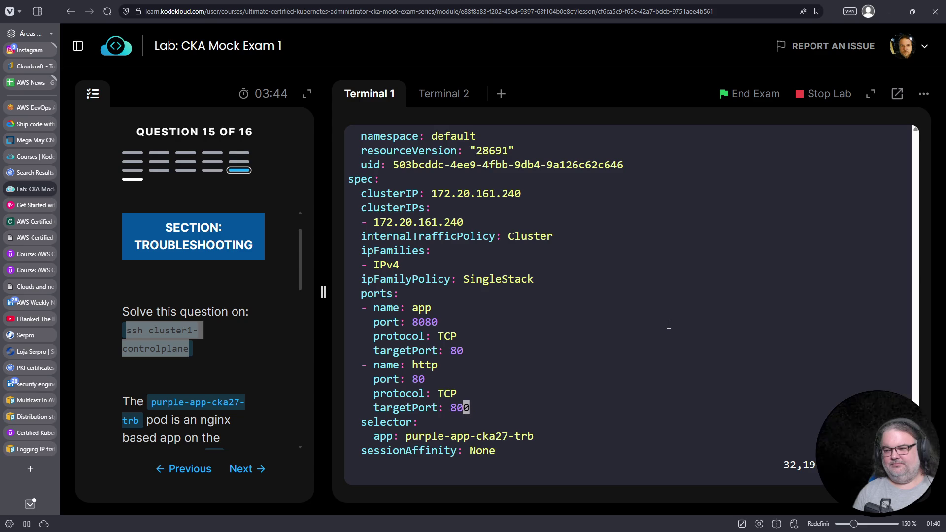
{"action": "type", "text": ":wq"}
{"action": "key", "text": "Return"}
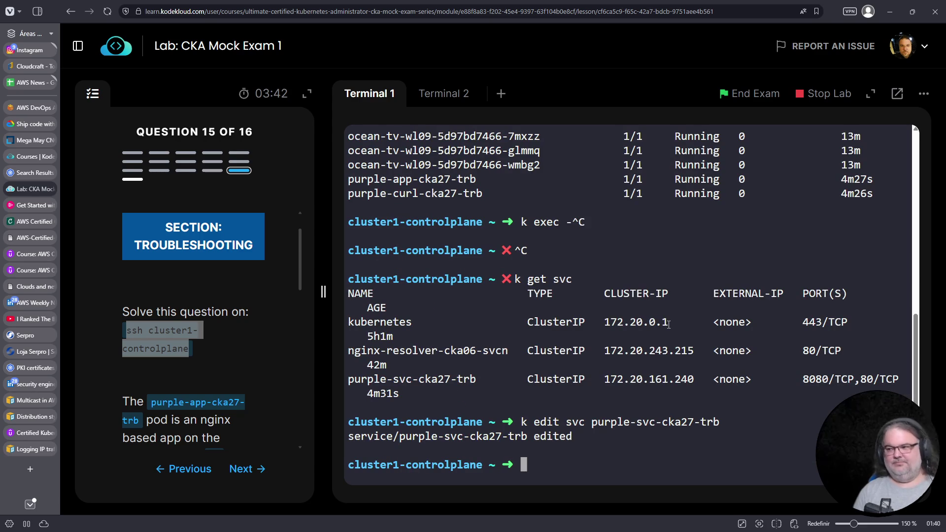
Step: Open a /bin/sh shell inside the purple-curl-cka27-trb pod with k exec -it
{"action": "left_click_drag", "start_coordinate": [482, 194], "coordinate": [348, 194]}
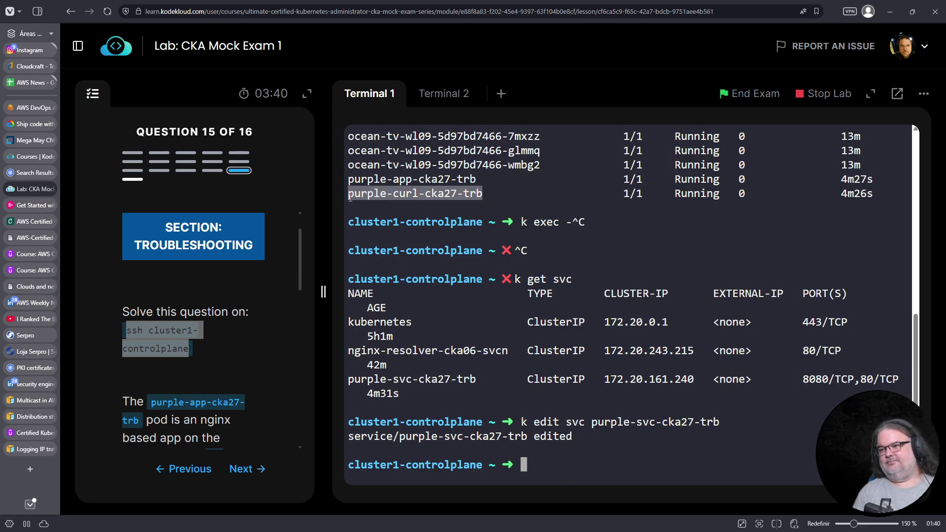
{"action": "right_click", "coordinate": [358, 194]}
{"action": "left_click", "coordinate": [400, 280]}
{"action": "key", "text": "ctrl+c"}
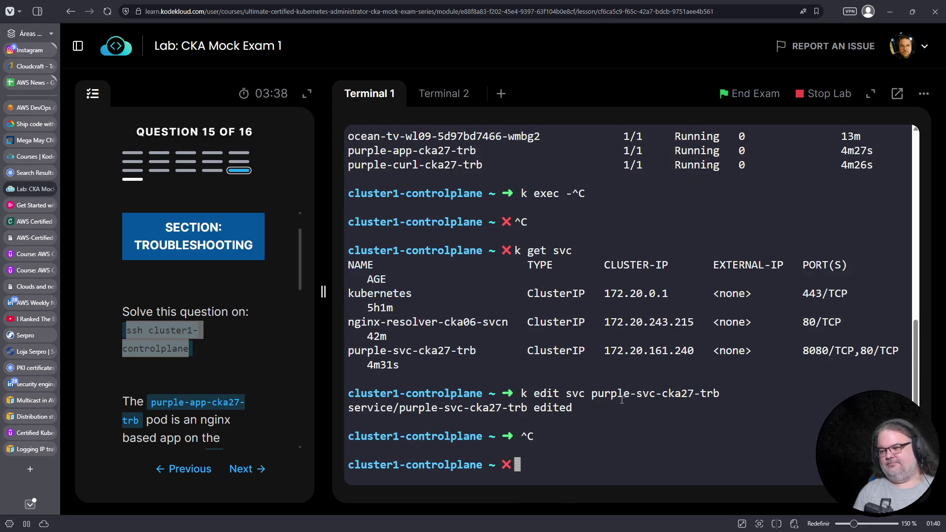
{"action": "right_click", "coordinate": [634, 378]}
{"action": "left_click", "coordinate": [672, 233]}
{"action": "key", "text": "Home"}
{"action": "type", "text": "k exec -it"}
{"action": "key", "text": "End"}
{"action": "type", "text": "-- /bin/sh"}
{"action": "key", "text": "Return"}
Step: Curl 172.20.161.240:80 from the pod to confirm the nginx welcome page, then exit
{"action": "type", "text": "curl -v 172.20.161.240:80"}
{"action": "key", "text": "Return"}
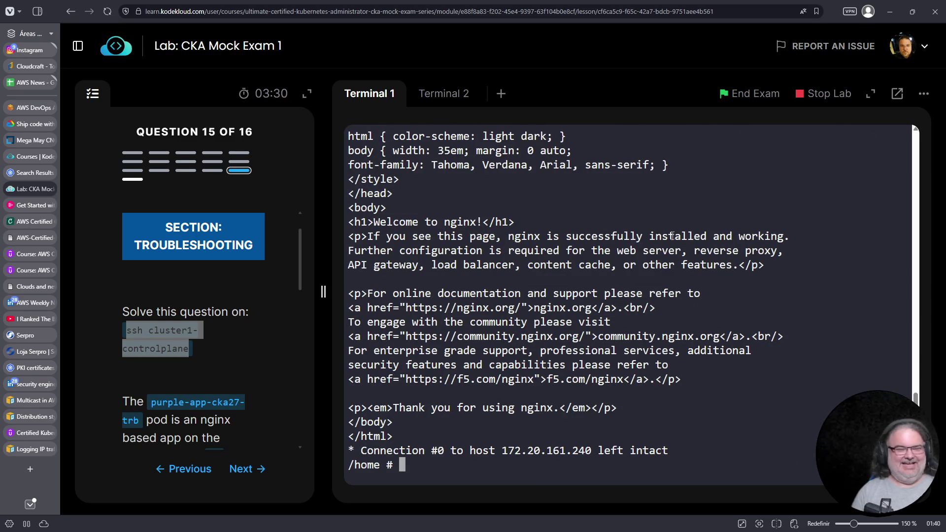
{"action": "key", "text": "ctrl+c"}
{"action": "key", "text": "ctrl+d"}
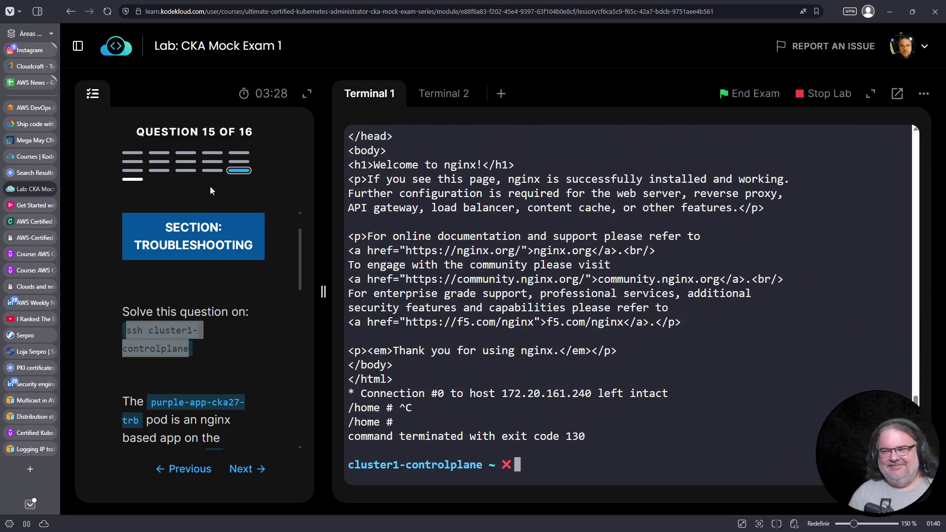
{"action": "scroll", "coordinate": [219, 300], "scroll_direction": "down", "scroll_amount": 2}
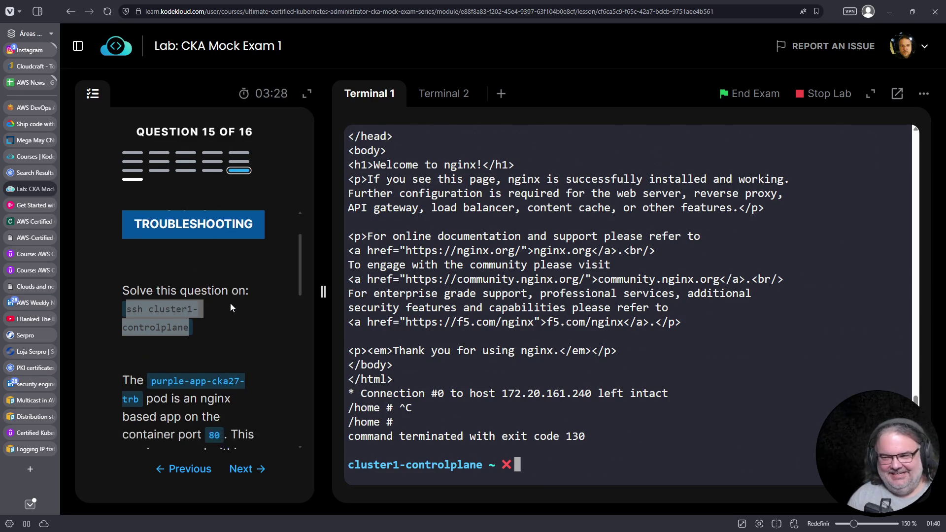
Step: Move to question 16 and copy its ssh command
{"action": "left_click", "coordinate": [247, 468]}
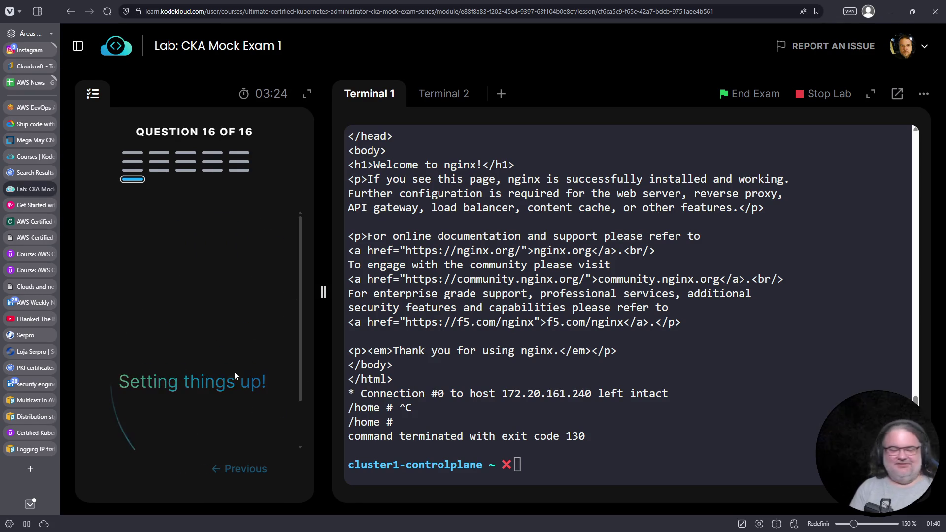
{"action": "scroll", "coordinate": [179, 338], "scroll_direction": "down", "scroll_amount": 1}
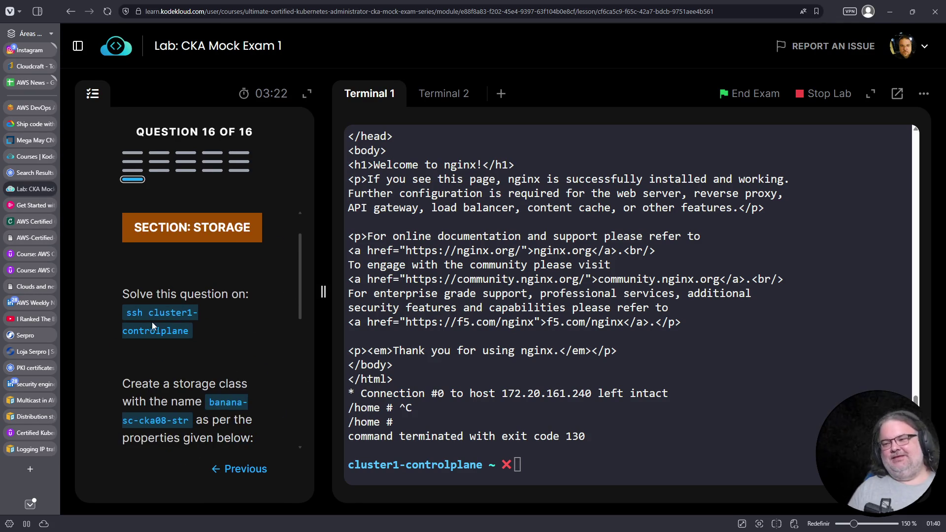
{"action": "left_click_drag", "start_coordinate": [124, 313], "coordinate": [190, 332]}
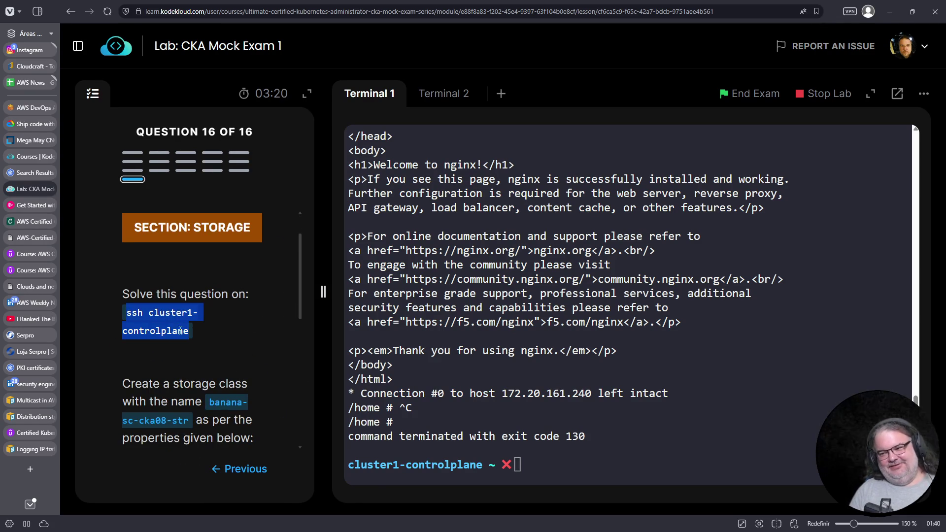
{"action": "right_click", "coordinate": [186, 340]}
{"action": "left_click", "coordinate": [187, 340]}
{"action": "right_click", "coordinate": [713, 397]}
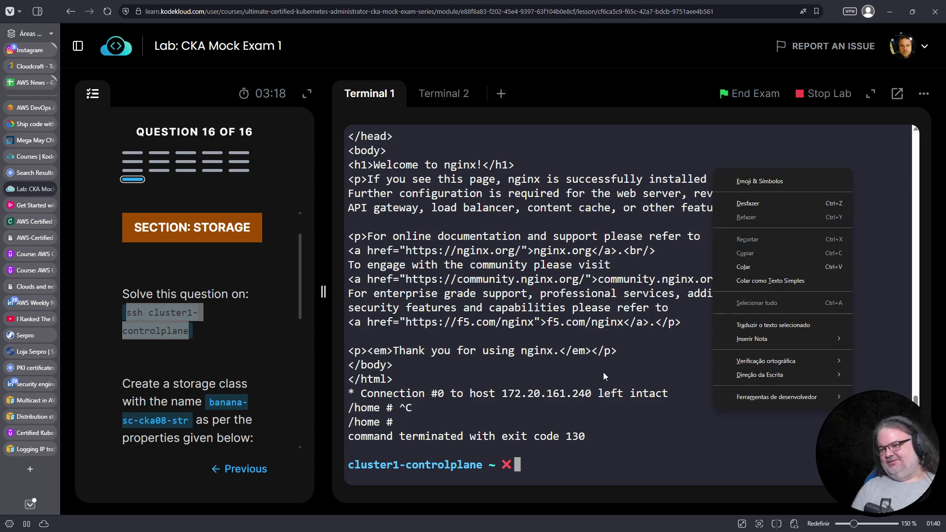
{"action": "left_click", "coordinate": [621, 371]}
{"action": "scroll", "coordinate": [268, 332], "scroll_direction": "down", "scroll_amount": 3}
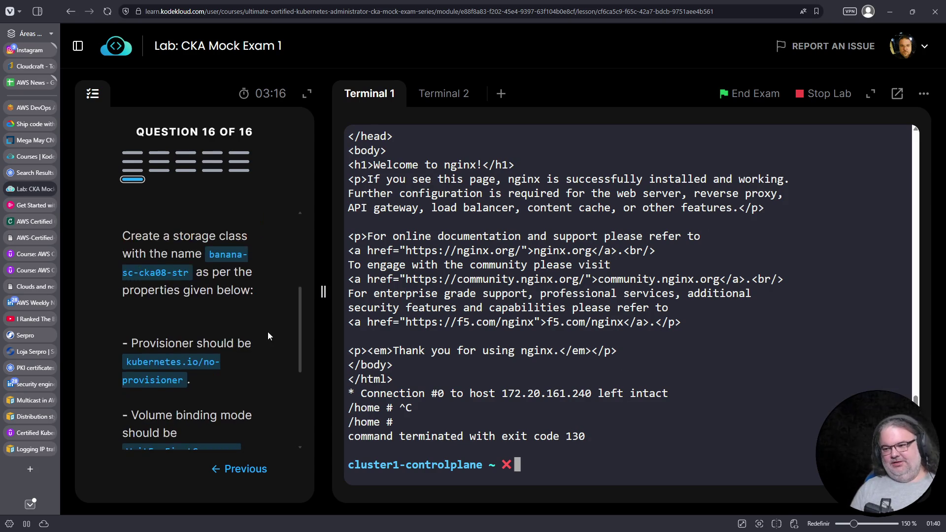
Step: List the storage classes and show the papaya-stc-cka09-str storage class
{"action": "key", "text": "ctrl+l"}
{"action": "type", "text": "k gety s"}
{"action": "key", "text": "BackSpace"}
{"action": "key", "text": "BackSpace"}
{"action": "key", "text": "BackSpace"}
{"action": "type", "text": "sc"}
{"action": "key", "text": "Return"}
{"action": "type", "text": "k get scc"}
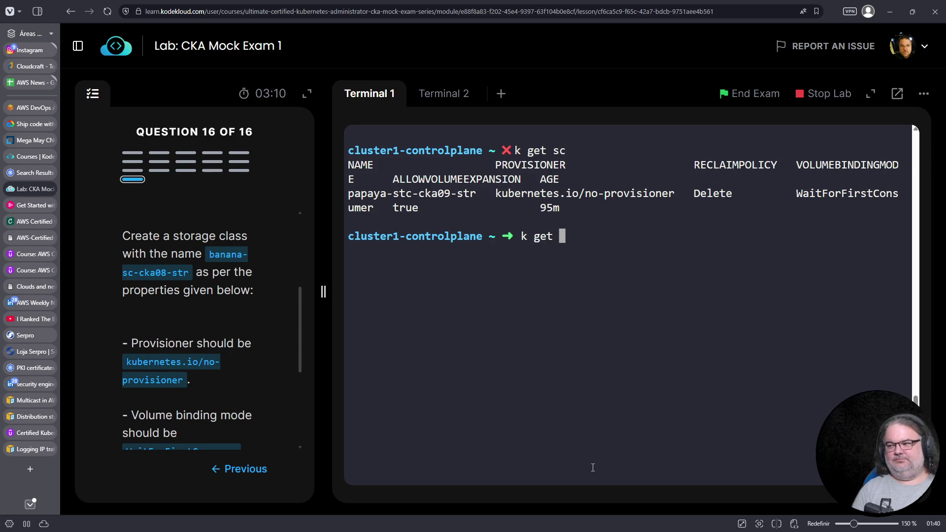
{"action": "key", "text": "BackSpace"}
{"action": "key", "text": "BackSpace"}
{"action": "type", "text": "c"}
{"action": "left_click_drag", "start_coordinate": [473, 200], "coordinate": [362, 197]}
{"action": "left_click_drag", "start_coordinate": [476, 197], "coordinate": [359, 201]}
{"action": "right_click", "coordinate": [387, 288]}
{"action": "left_click", "coordinate": [389, 289]}
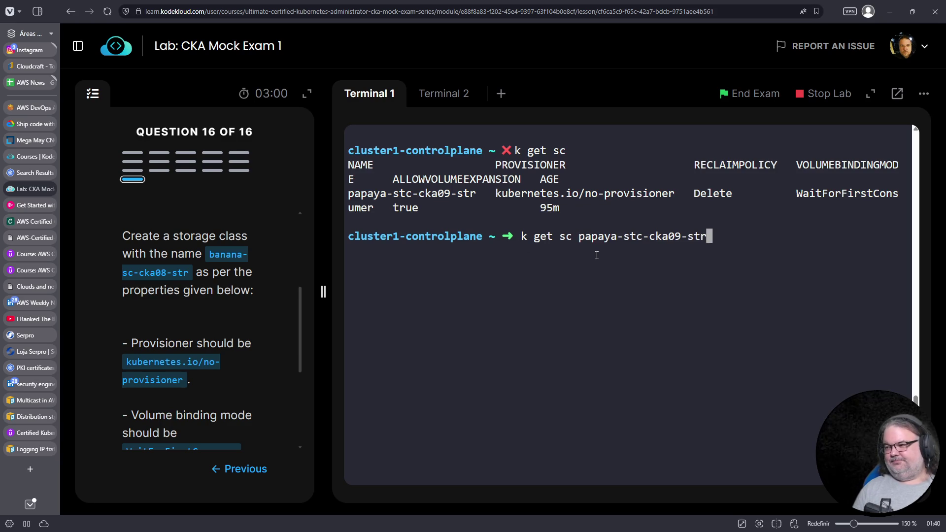
{"action": "key", "text": "Return"}
Step: Export papaya-stc-cka09-str with -o yaml into sc.yaml and open it in vim
{"action": "key", "text": "Up"}
{"action": "type", "text": "-o yaml > "}
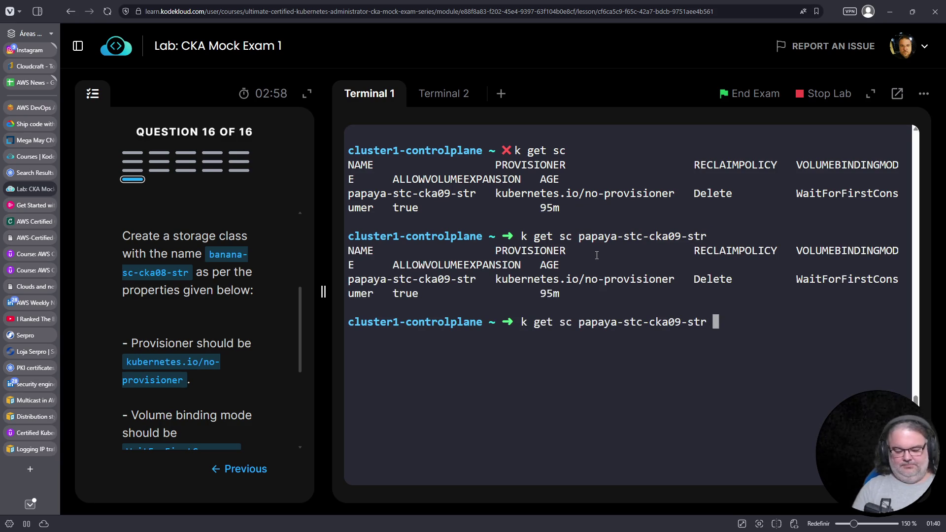
{"action": "type", "text": "sc.yaml"}
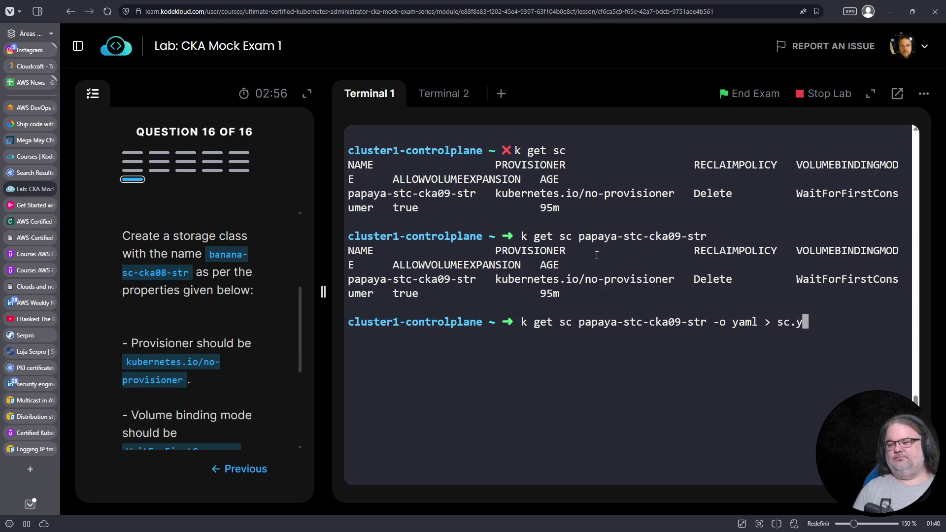
{"action": "key", "text": "Return"}
{"action": "type", "text": "vim sc.yaml"}
{"action": "key", "text": "Return"}
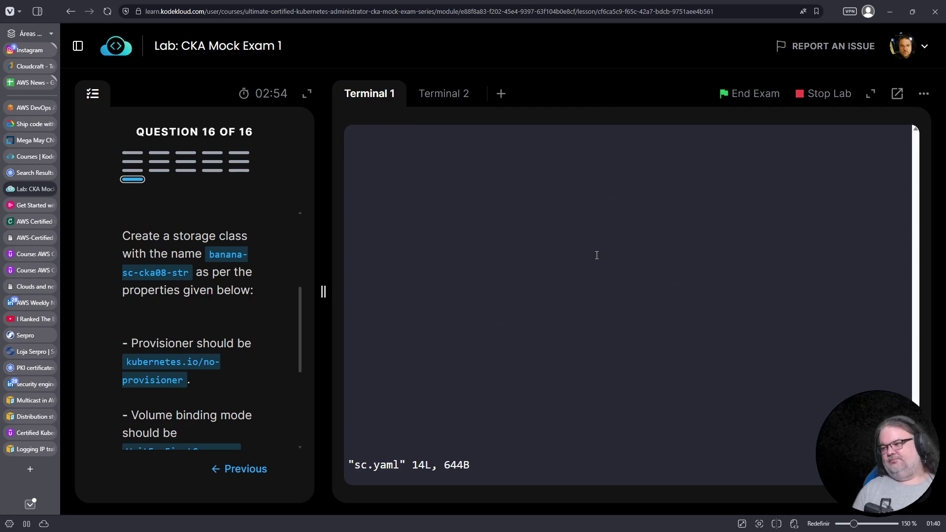
Step: Delete the annotations, creationTimestamp, resourceVersion and uid lines and rename the class to banana-sc-cka08-str
{"action": "key", "text": "j"}
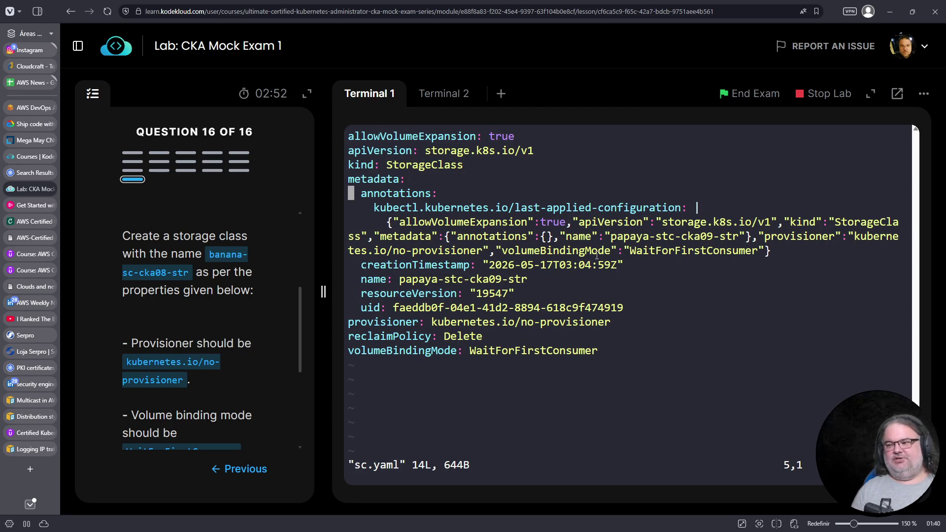
{"action": "key", "text": "d"}
{"action": "key", "text": "d"}
{"action": "key", "text": "d"}
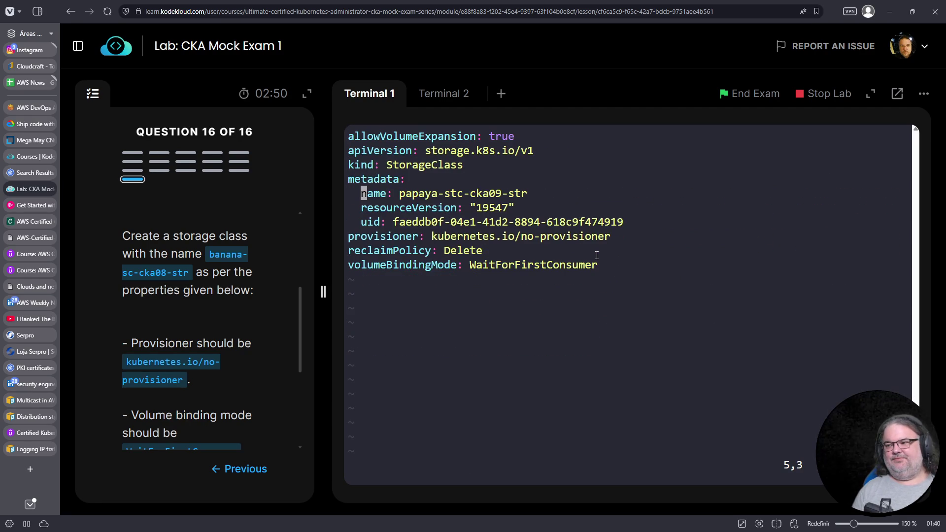
{"action": "key", "text": "j"}
{"action": "key", "text": "d"}
{"action": "key", "text": "d"}
{"action": "key", "text": "d"}
{"action": "key", "text": "k"}
{"action": "key", "text": "l"}
{"action": "key", "text": "l"}
{"action": "key", "text": "l"}
{"action": "key", "text": "shift+d"}
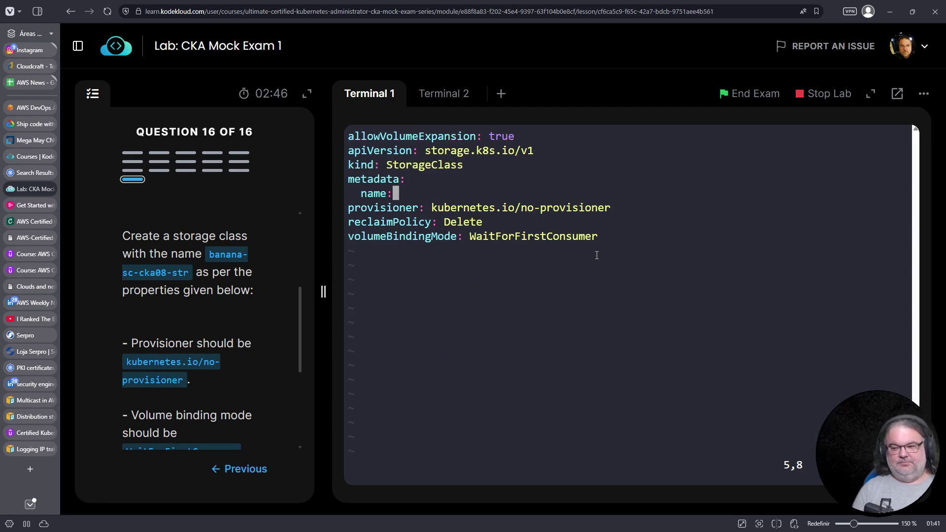
{"action": "key", "text": "a"}
{"action": "left_click_drag", "start_coordinate": [208, 254], "coordinate": [188, 272]}
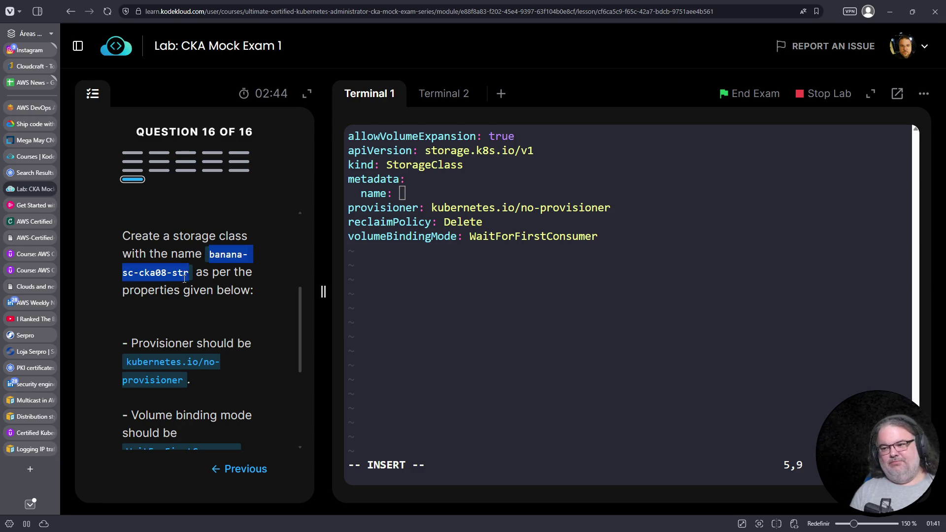
{"action": "right_click", "coordinate": [189, 277]}
{"action": "left_click", "coordinate": [199, 289]}
{"action": "right_click", "coordinate": [533, 315]}
{"action": "left_click", "coordinate": [560, 172]}
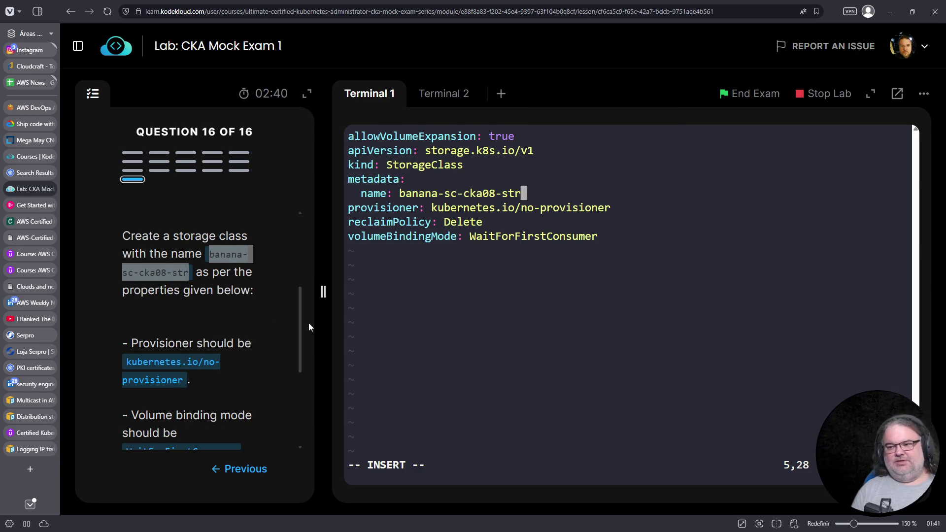
Step: Check the provisioner and volume binding mode against the question, then start 'k explain pv.spec' in Terminal 2
{"action": "scroll", "coordinate": [256, 325], "scroll_direction": "down", "scroll_amount": 2}
{"action": "left_click_drag", "start_coordinate": [187, 285], "coordinate": [123, 264]}
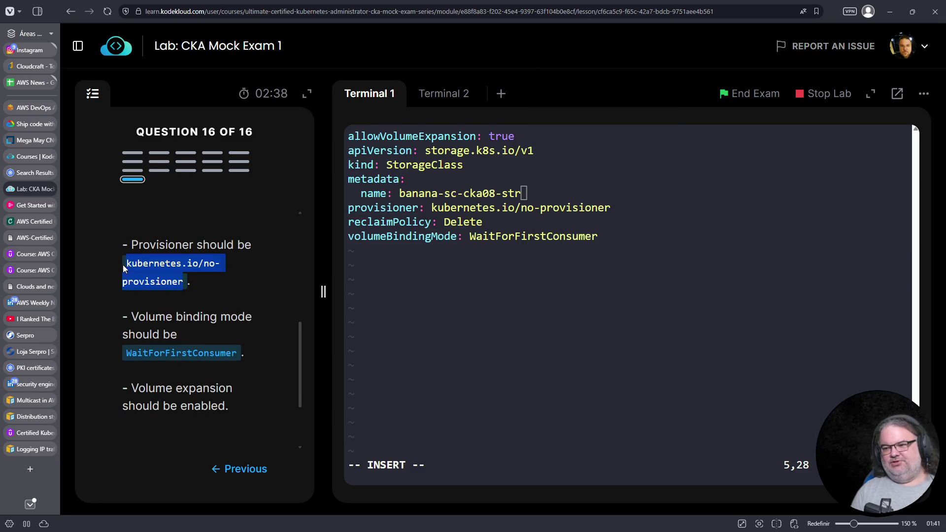
{"action": "right_click", "coordinate": [142, 266]}
{"action": "left_click", "coordinate": [465, 234]}
{"action": "double_click", "coordinate": [492, 207]}
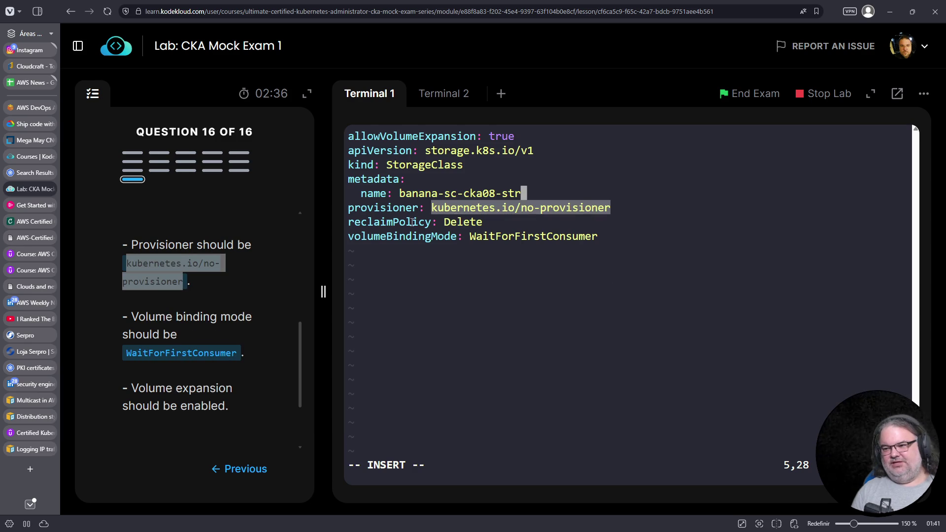
{"action": "scroll", "coordinate": [196, 268], "scroll_direction": "down", "scroll_amount": 1}
{"action": "left_click", "coordinate": [466, 269]}
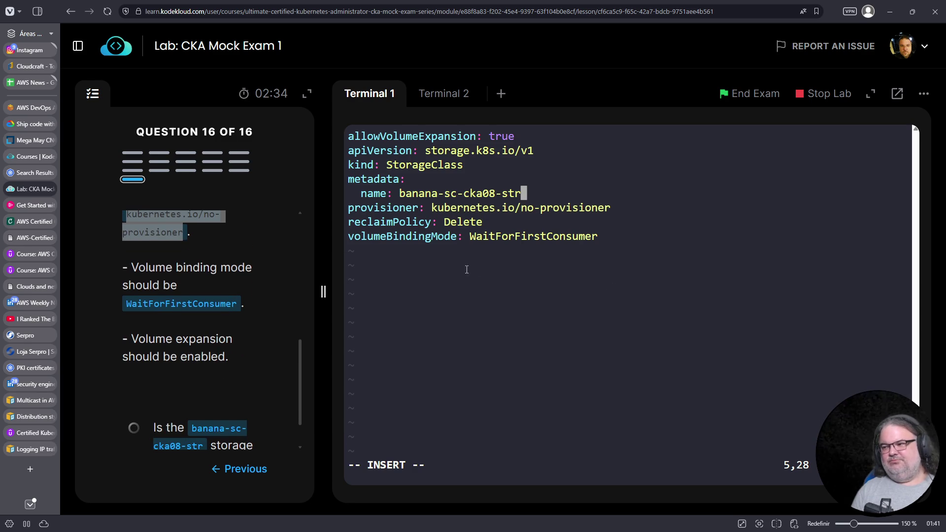
{"action": "key", "text": "Down"}
{"action": "key", "text": "Down"}
{"action": "key", "text": "Down"}
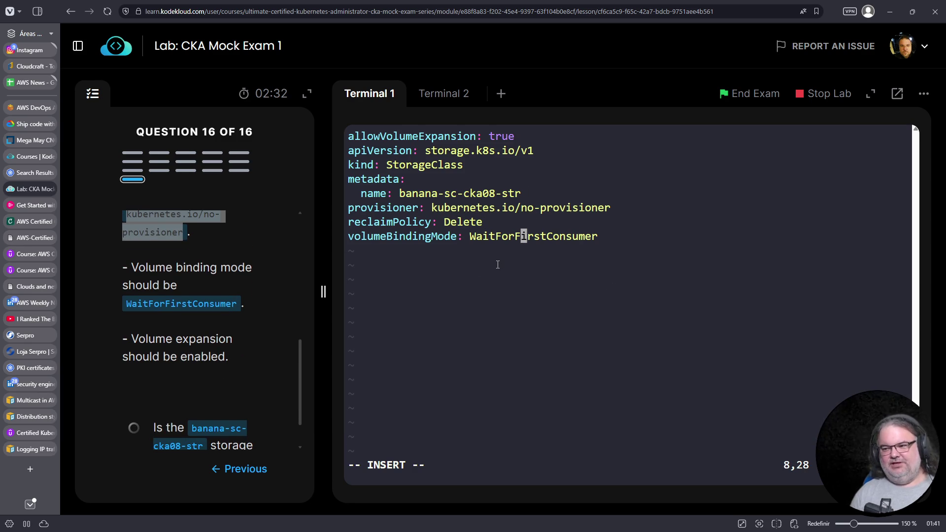
{"action": "scroll", "coordinate": [194, 286], "scroll_direction": "down", "scroll_amount": 1}
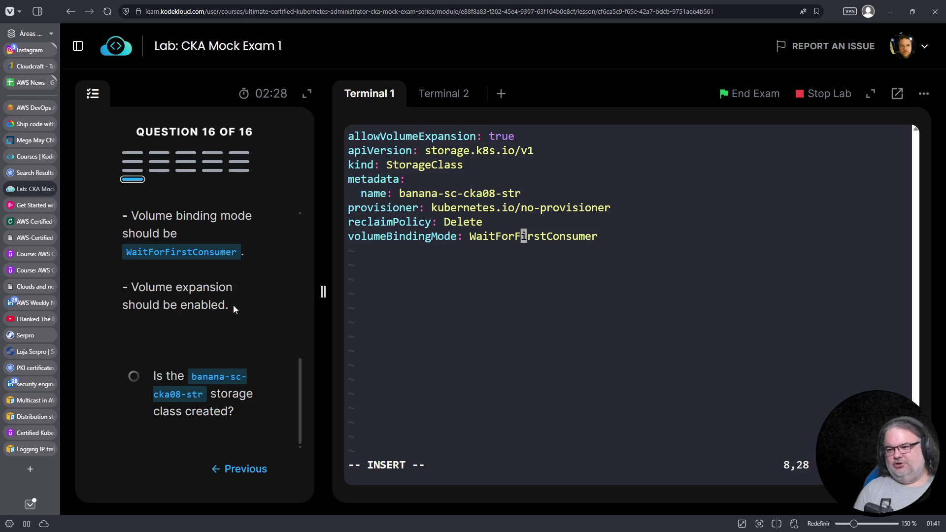
{"action": "left_click", "coordinate": [434, 104]}
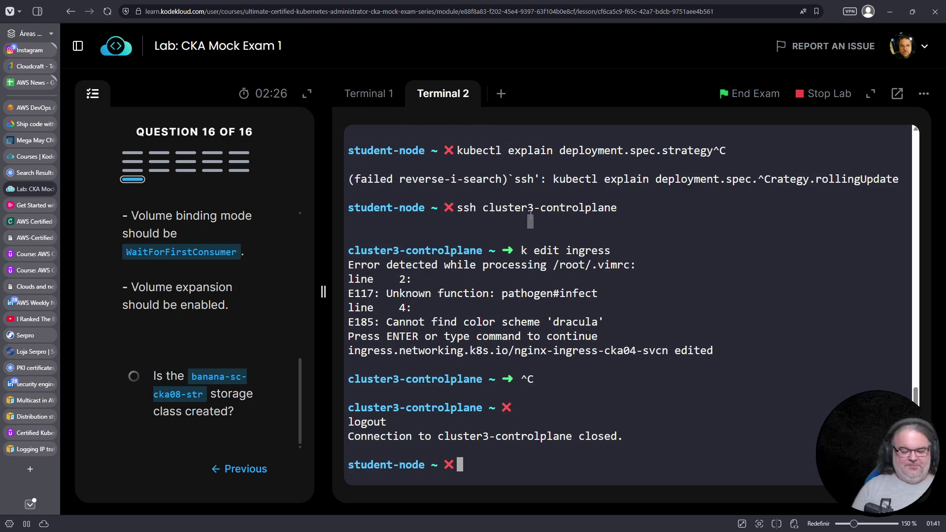
{"action": "type", "text": "k explain "}
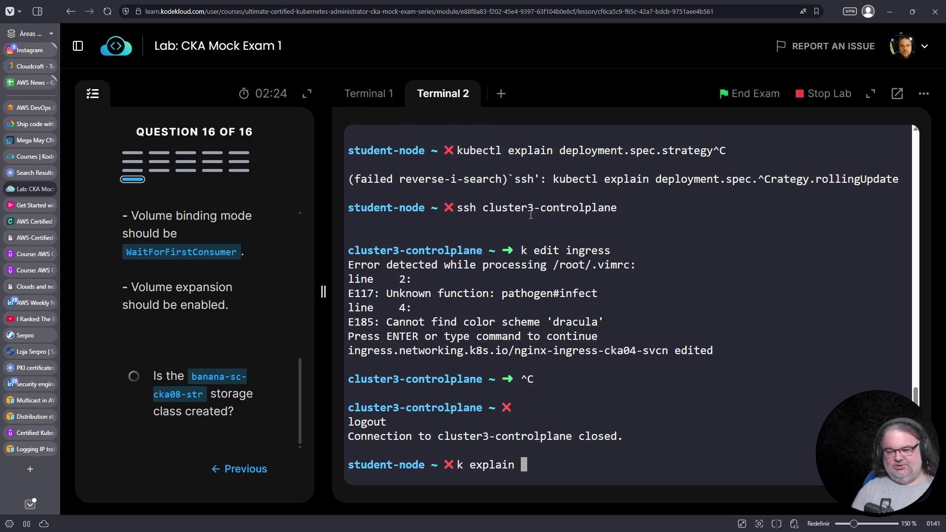
{"action": "type", "text": "pv.spec"}
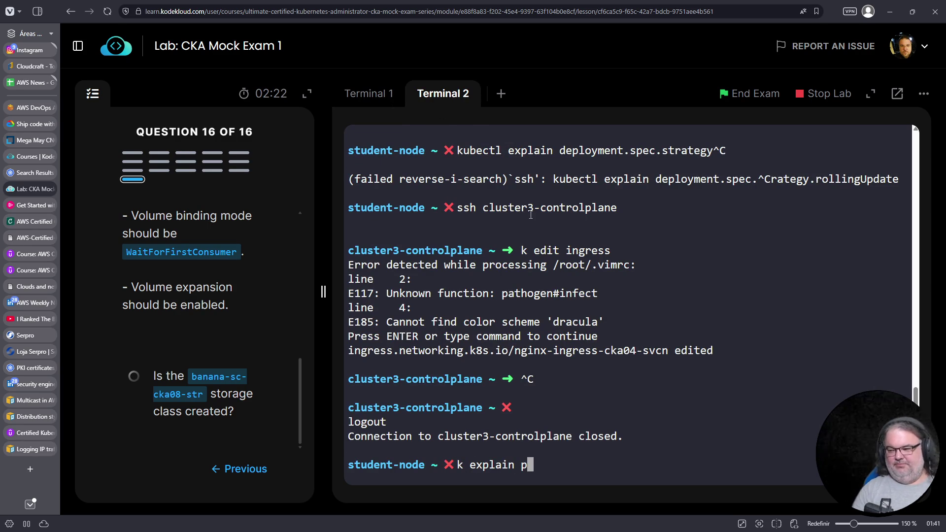
Step: Read through the 'k explain pv.spec' field reference, then return to sc.yaml in Terminal 1
{"action": "key", "text": "Return"}
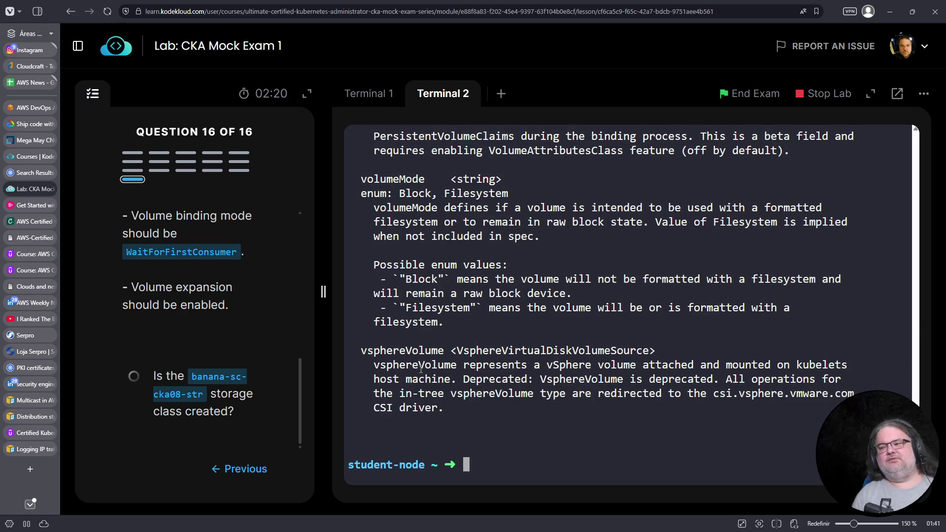
{"action": "scroll", "coordinate": [433, 375], "scroll_direction": "up", "scroll_amount": 7}
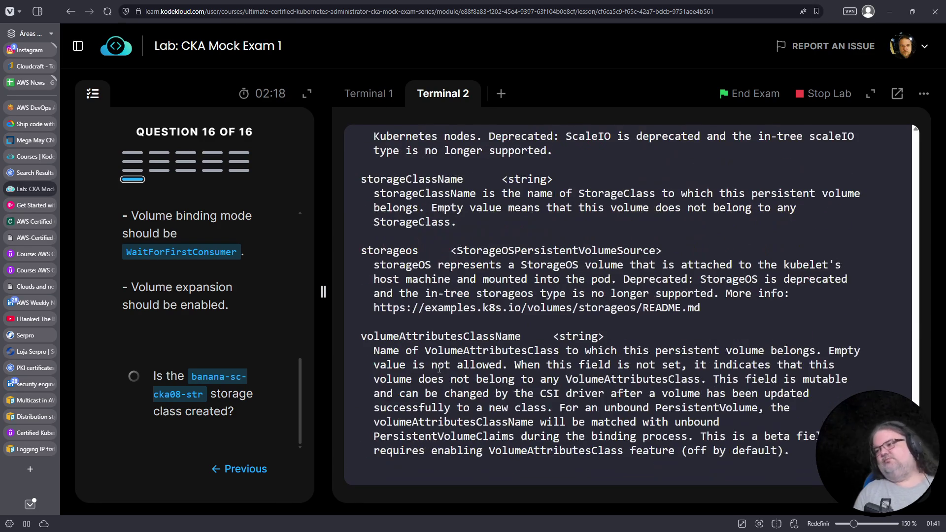
{"action": "scroll", "coordinate": [439, 368], "scroll_direction": "up", "scroll_amount": 3}
{"action": "scroll", "coordinate": [438, 368], "scroll_direction": "up", "scroll_amount": 2}
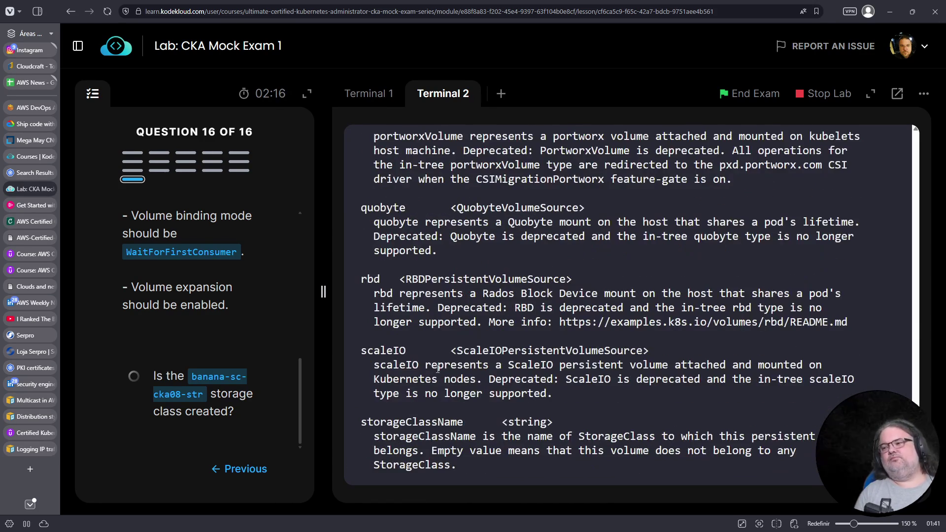
{"action": "scroll", "coordinate": [431, 362], "scroll_direction": "up", "scroll_amount": 12}
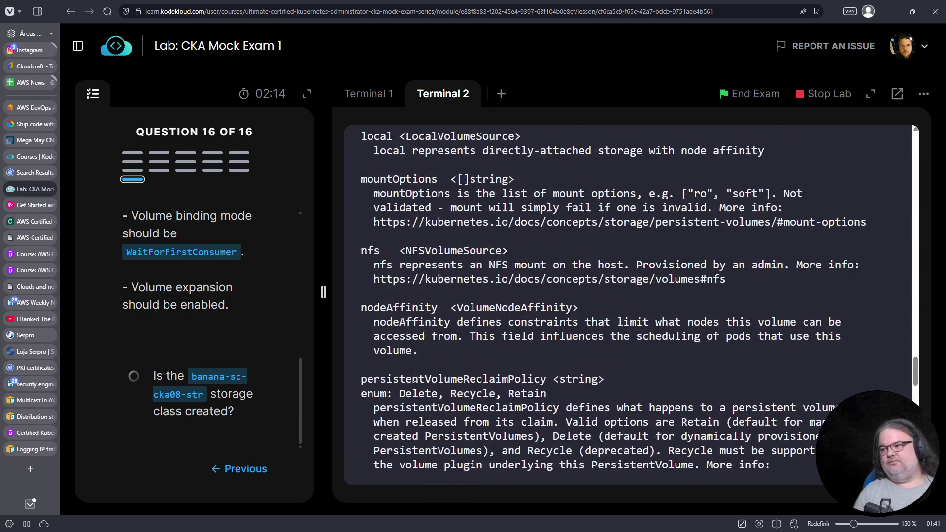
{"action": "scroll", "coordinate": [414, 378], "scroll_direction": "up", "scroll_amount": 2}
{"action": "scroll", "coordinate": [415, 365], "scroll_direction": "up", "scroll_amount": 10}
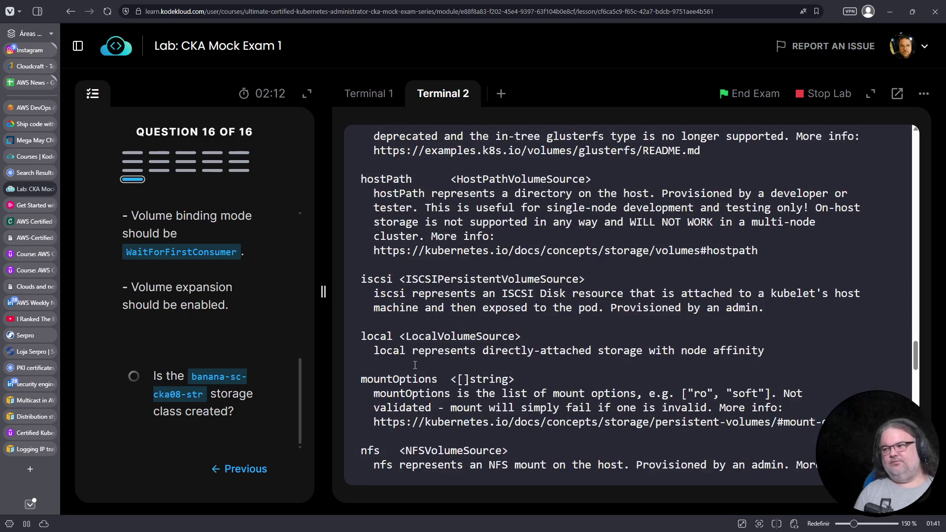
{"action": "scroll", "coordinate": [415, 365], "scroll_direction": "up", "scroll_amount": 13}
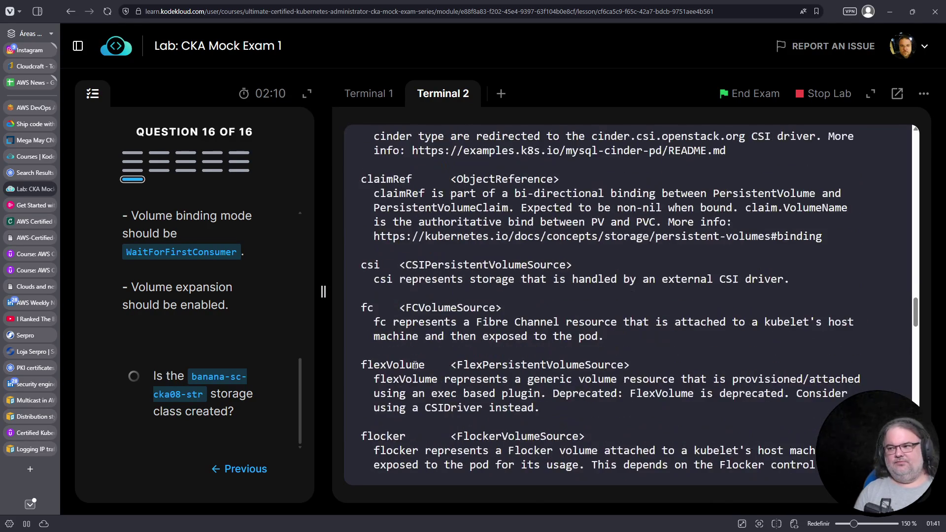
{"action": "scroll", "coordinate": [415, 365], "scroll_direction": "up", "scroll_amount": 6}
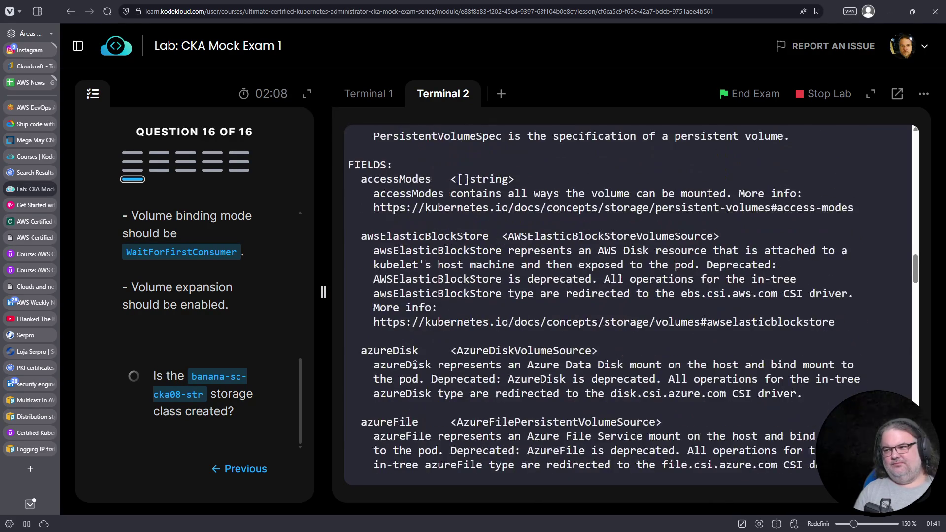
{"action": "scroll", "coordinate": [457, 297], "scroll_direction": "down", "scroll_amount": 7}
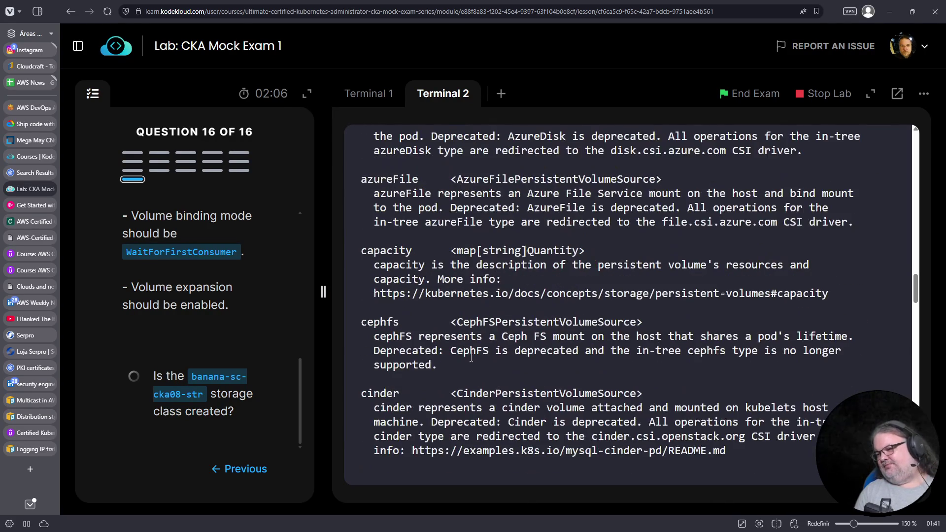
{"action": "scroll", "coordinate": [422, 291], "scroll_direction": "down", "scroll_amount": 1}
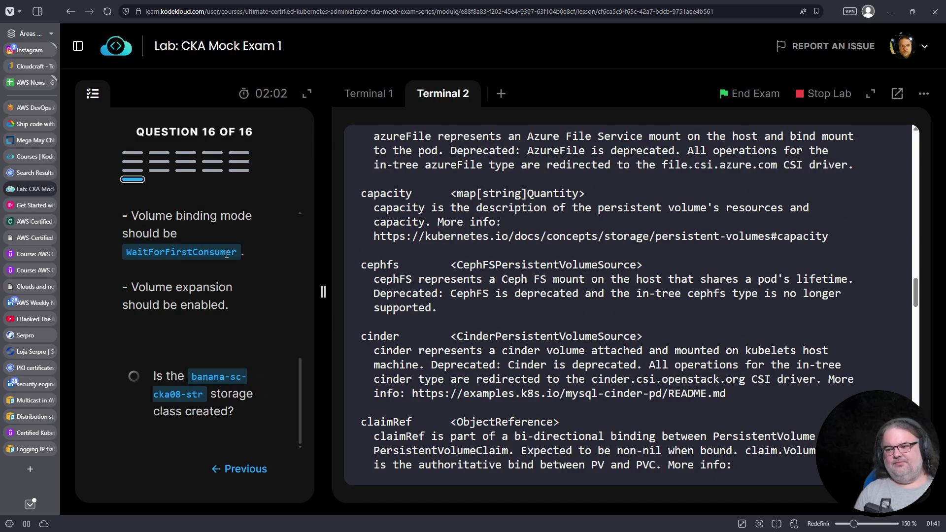
{"action": "left_click", "coordinate": [370, 94]}
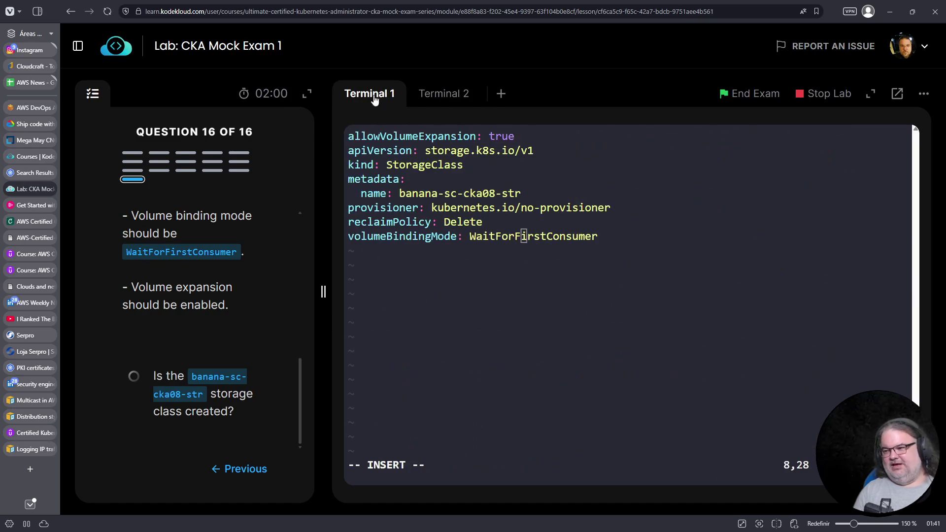
Step: Save sc.yaml and create the banana-sc-cka08-str storage class with k create -f sc.yaml
{"action": "key", "text": "Escape"}
{"action": "type", "text": ":wq"}
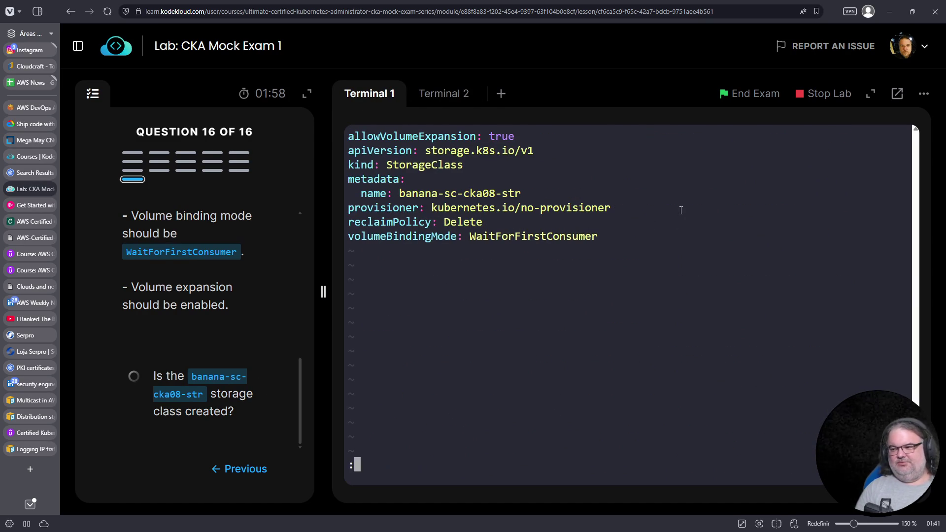
{"action": "key", "text": "Return"}
{"action": "type", "text": "k create -f sc.yaml"}
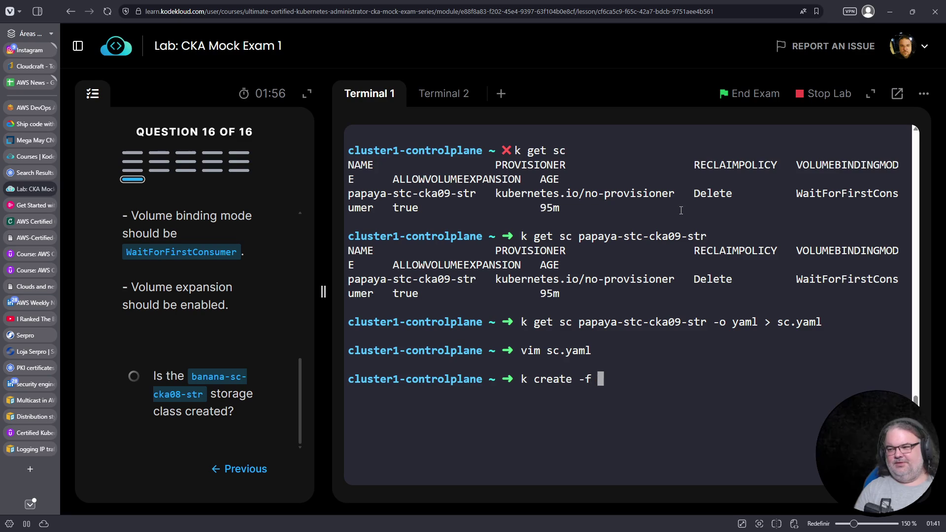
{"action": "key", "text": "Return"}
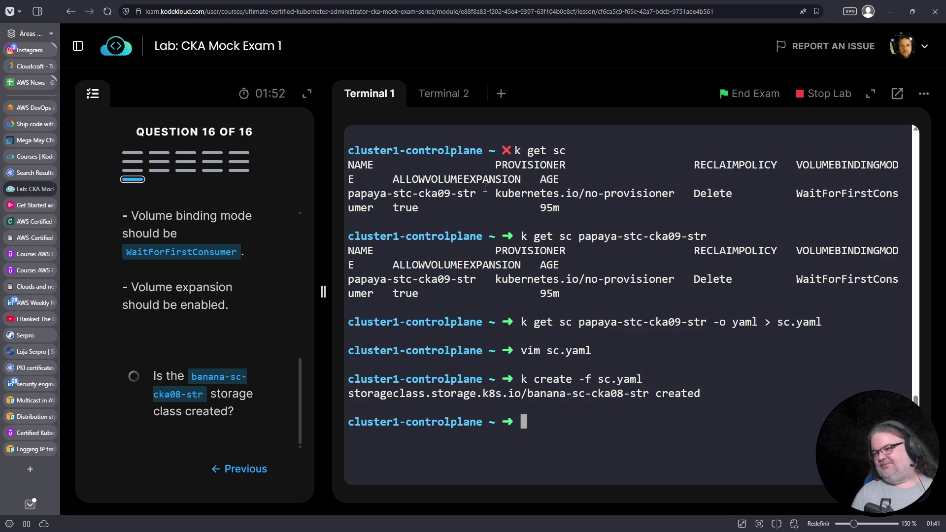
Step: Open the live banana-sc-cka08-str storage class with k edit sc to review it
{"action": "key", "text": "Up"}
{"action": "key", "text": "Up"}
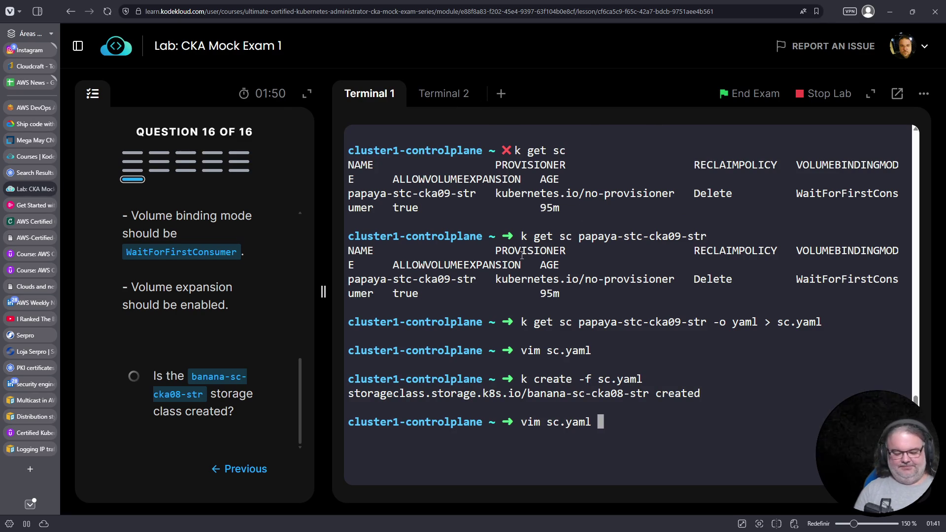
{"action": "key", "text": "ctrl+c"}
{"action": "type", "text": "k edit sc "}
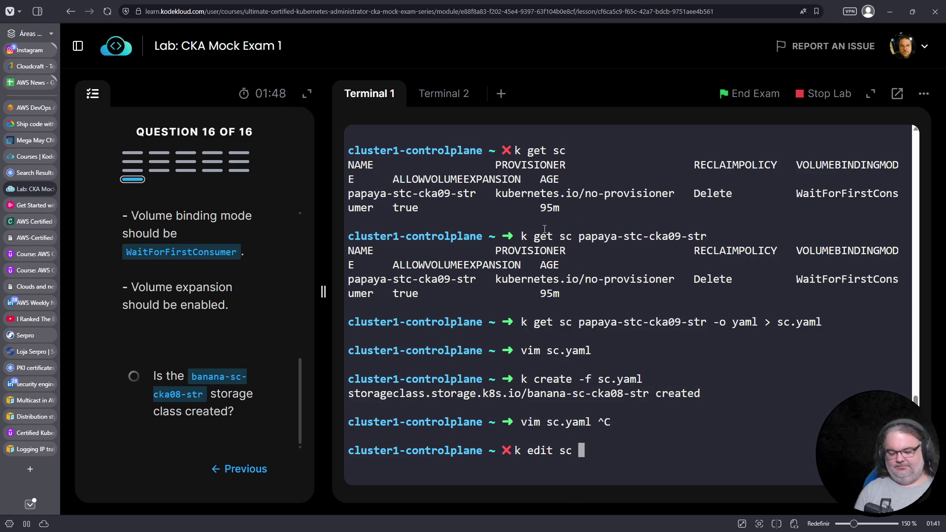
{"action": "type", "text": "bana"}
{"action": "key", "text": "Tab"}
{"action": "key", "text": "Return"}
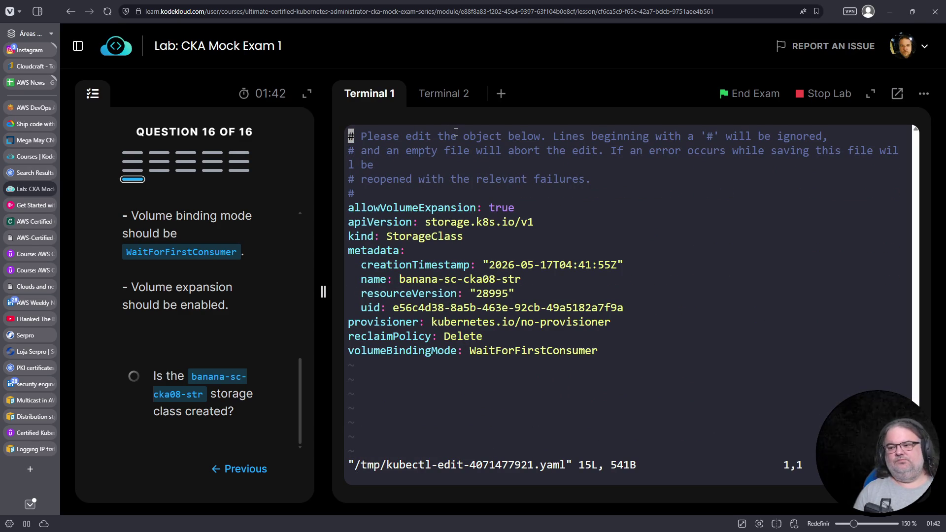
{"action": "scroll", "coordinate": [241, 309], "scroll_direction": "up", "scroll_amount": 4}
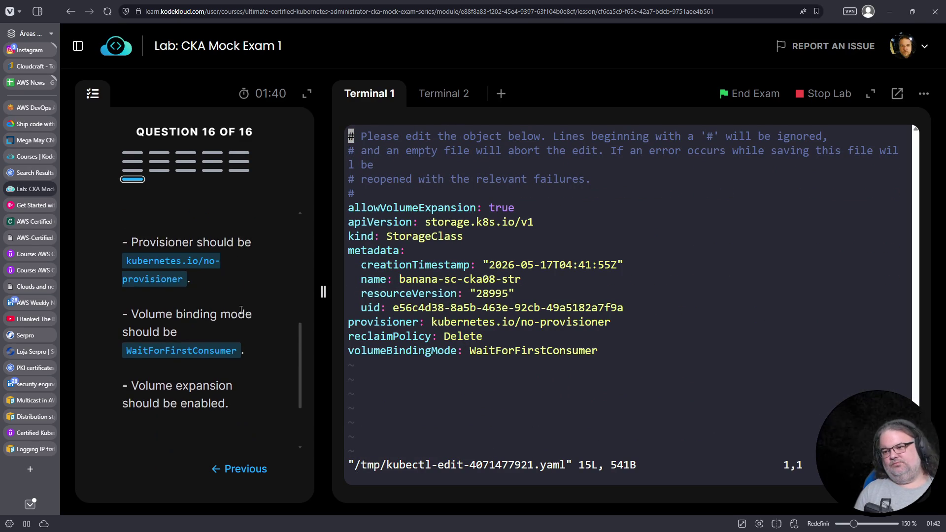
{"action": "scroll", "coordinate": [241, 309], "scroll_direction": "down", "scroll_amount": 4}
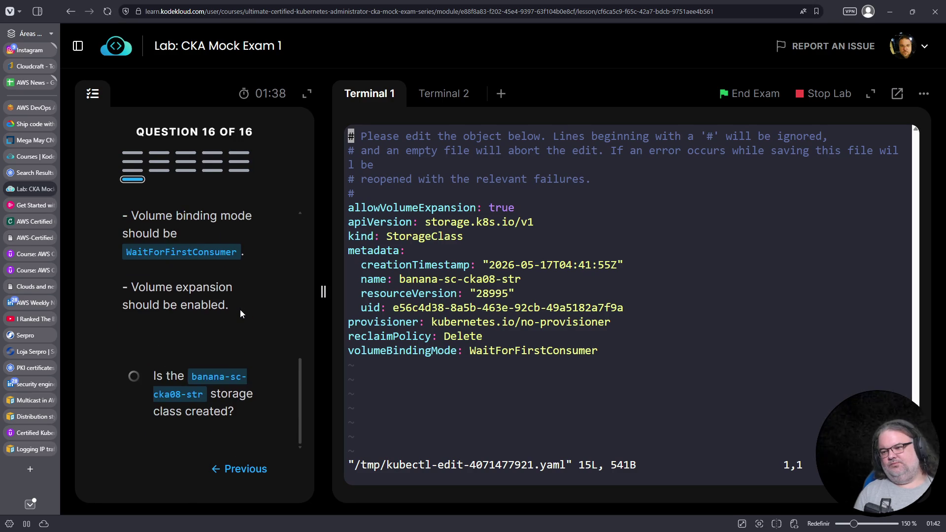
Step: Check the kubectl explain output, then go to the Kubernetes.io search results for 'nginx annotations'
{"action": "left_click", "coordinate": [436, 93]}
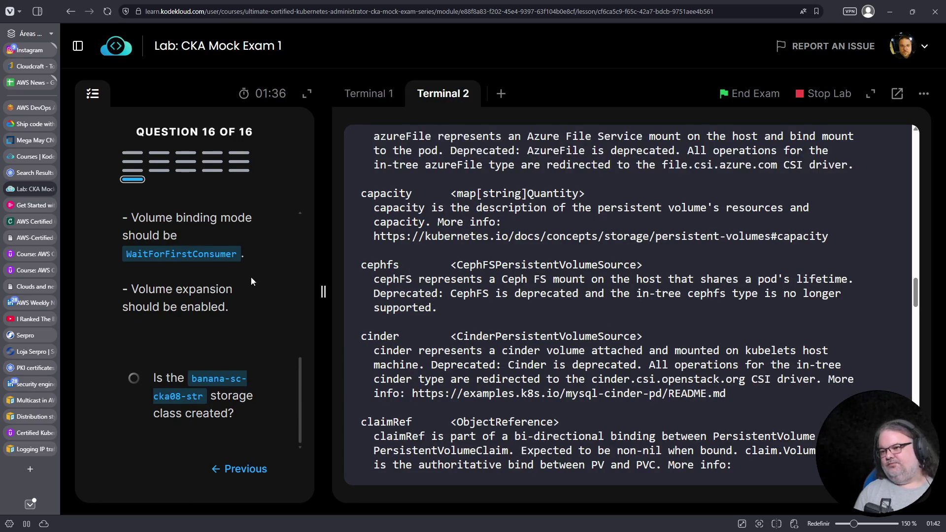
{"action": "scroll", "coordinate": [250, 277], "scroll_direction": "up", "scroll_amount": 1}
{"action": "left_click", "coordinate": [25, 175]}
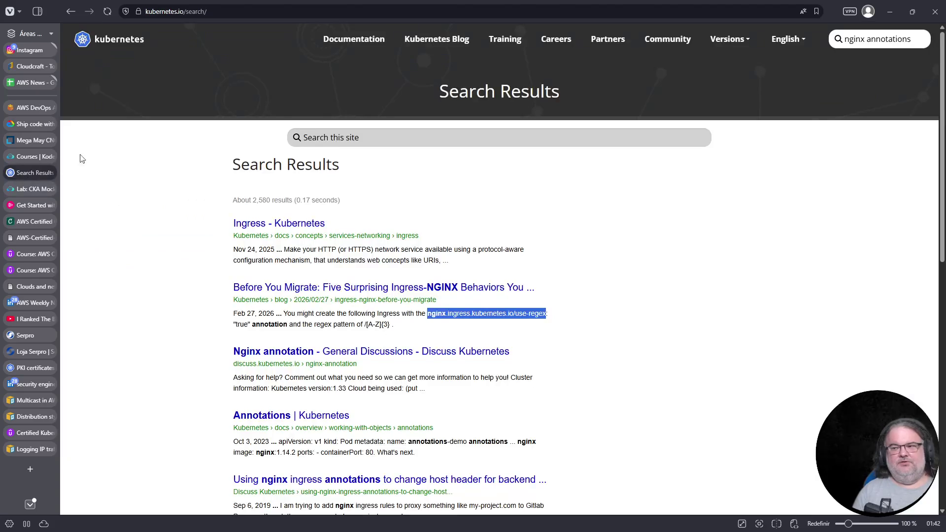
Step: Search the Kubernetes docs for 'pv expansion' and open the Persistent Volumes page
{"action": "left_click", "coordinate": [345, 138]}
{"action": "type", "text": "pv expansion"}
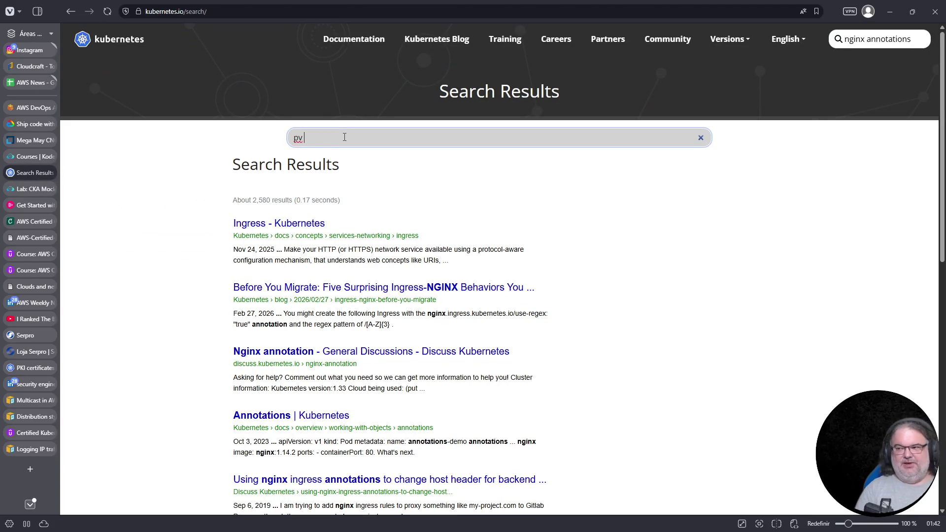
{"action": "key", "text": "Return"}
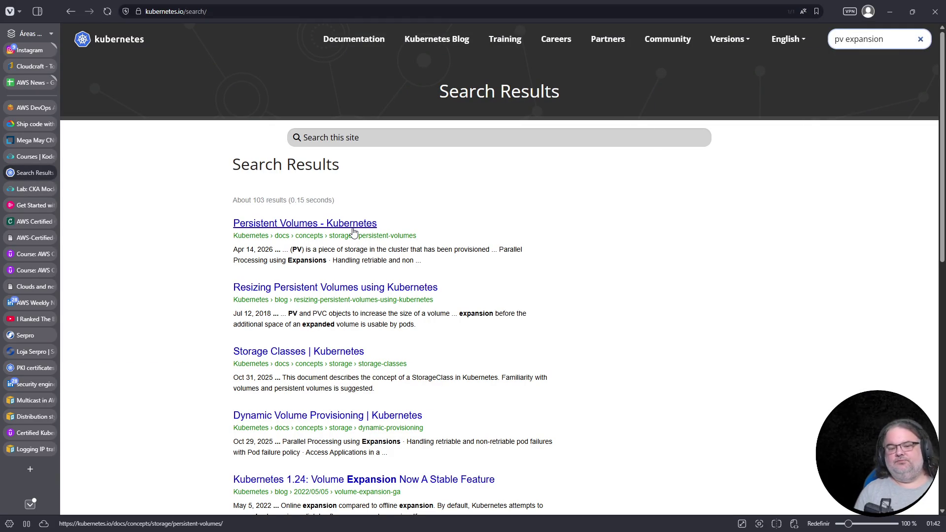
{"action": "left_click", "coordinate": [342, 224]}
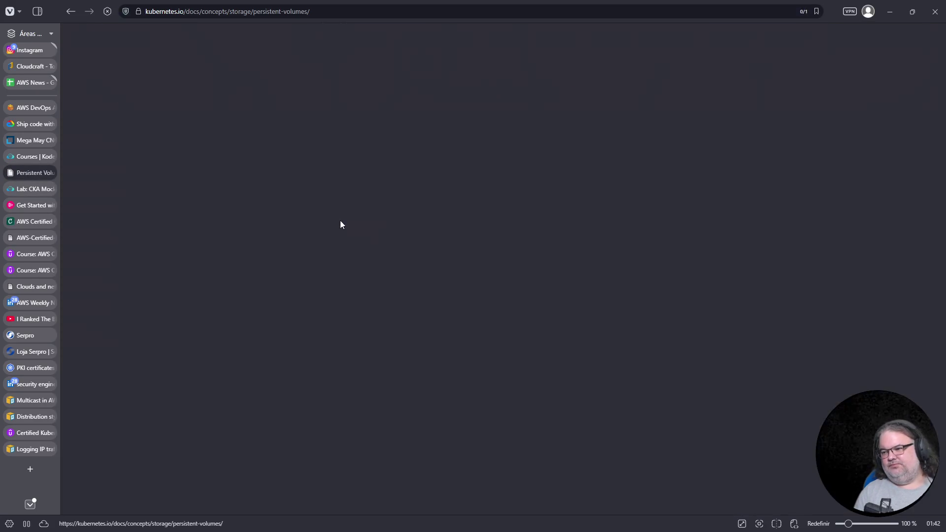
Step: Find 'expansion' on the page, copy the allowVolumeExpansion: true example line, and return to the lab
{"action": "key", "text": "ctrl+f"}
{"action": "type", "text": "expansion"}
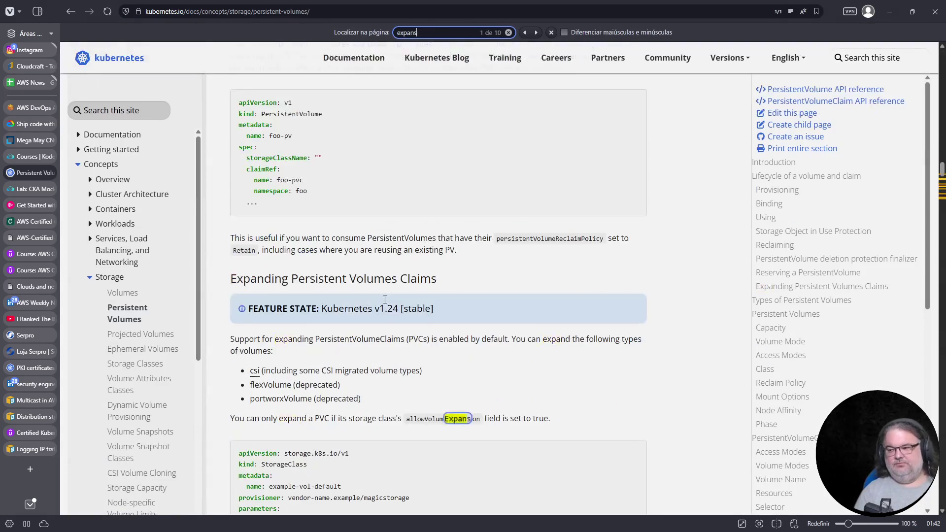
{"action": "scroll", "coordinate": [417, 350], "scroll_direction": "down", "scroll_amount": 1}
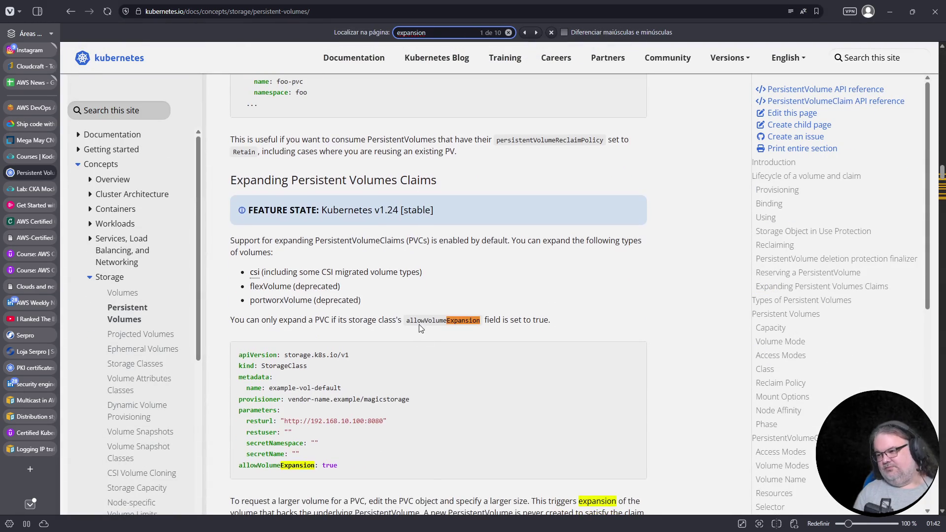
{"action": "double_click", "coordinate": [267, 464]}
{"action": "left_click", "coordinate": [267, 464]}
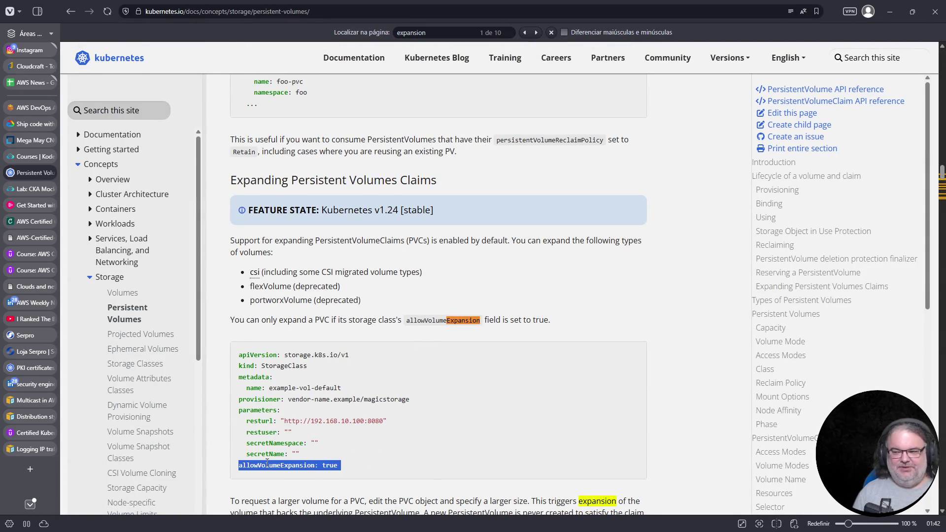
{"action": "right_click", "coordinate": [269, 465]}
{"action": "left_click", "coordinate": [296, 318]}
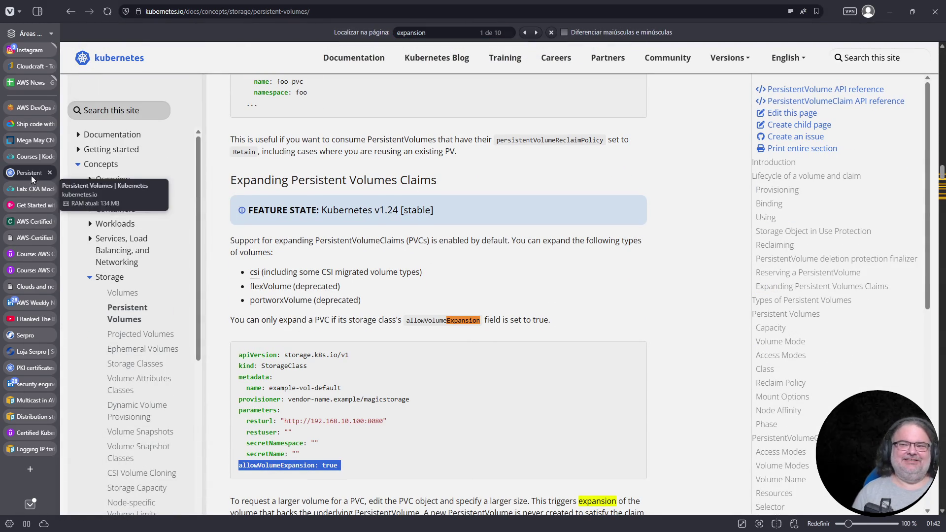
{"action": "left_click", "coordinate": [30, 188]}
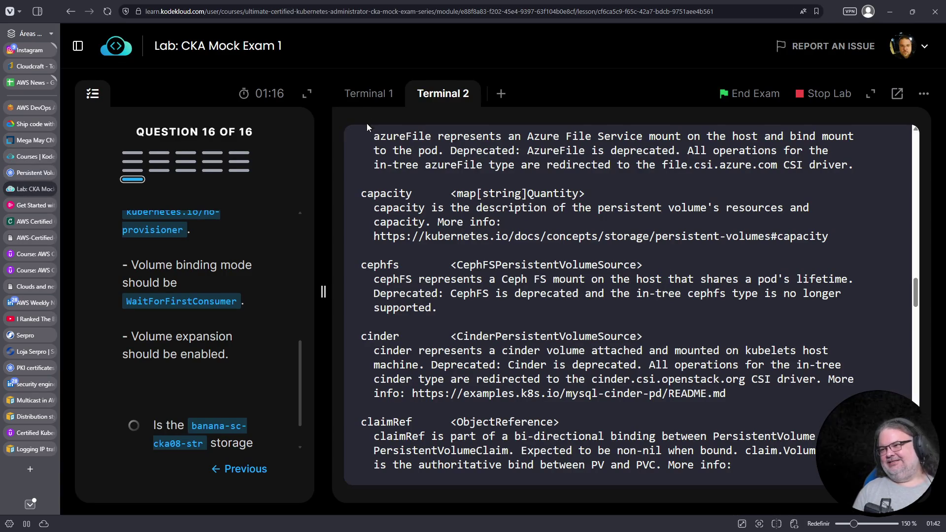
Step: Append the pasted allowVolumeExpansion line at the end of the StorageClass, change its value to false, and save
{"action": "left_click", "coordinate": [371, 96]}
{"action": "key", "text": "shift+g"}
{"action": "key", "text": "o"}
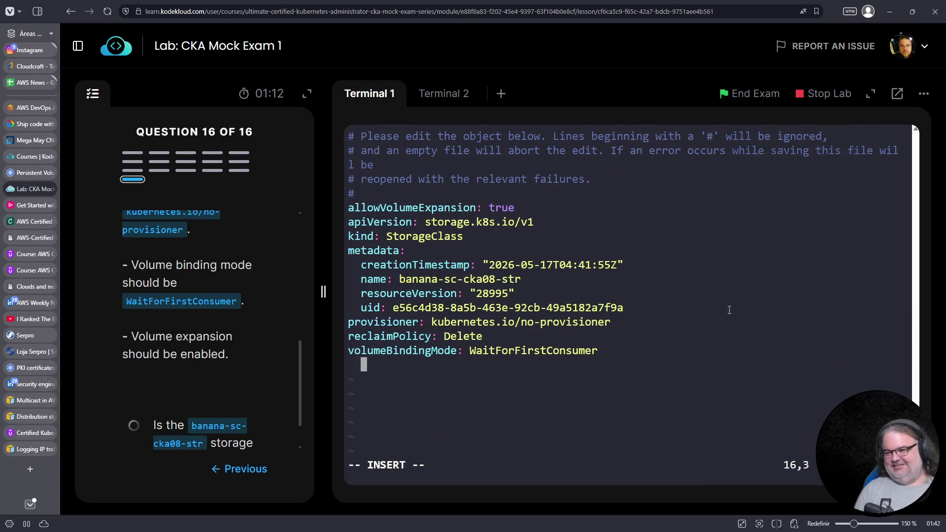
{"action": "right_click", "coordinate": [727, 310]}
{"action": "left_click", "coordinate": [758, 183]}
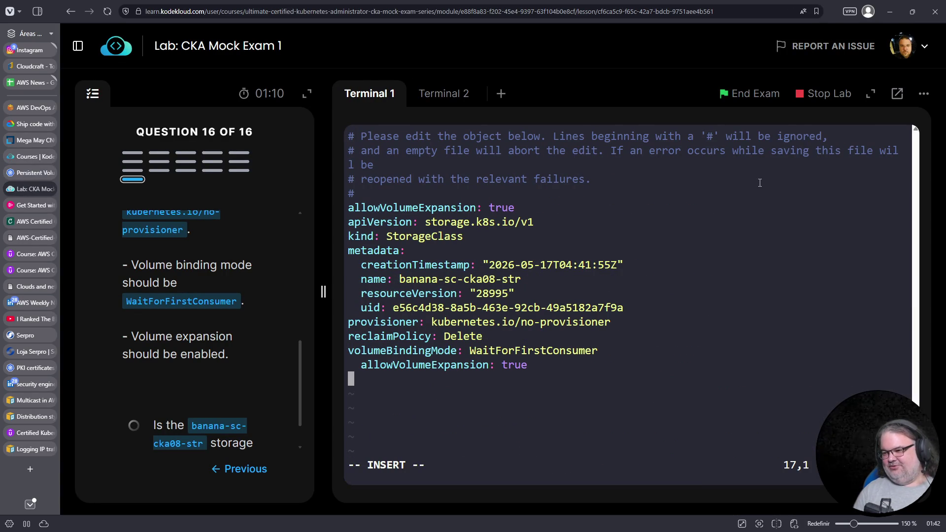
{"action": "key", "text": "Up"}
{"action": "key", "text": "Delete"}
{"action": "key", "text": "Delete"}
{"action": "key", "text": "End"}
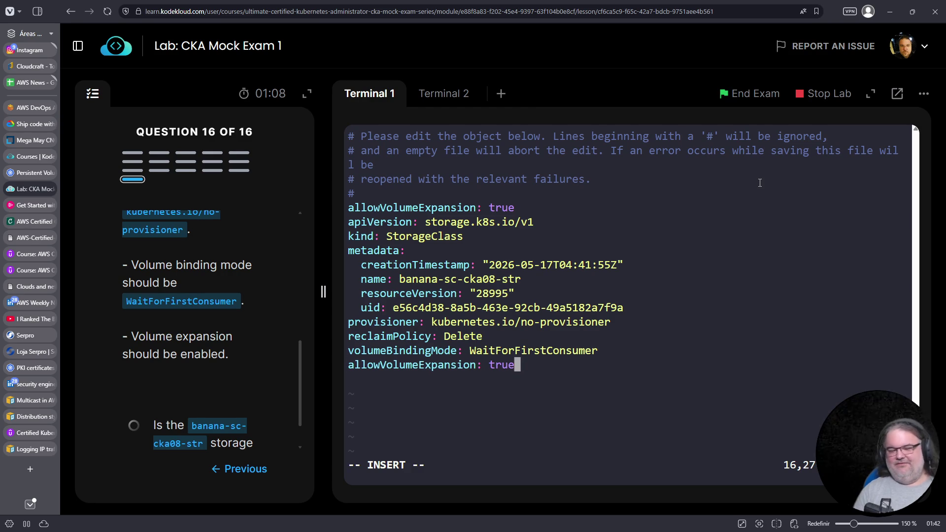
{"action": "key", "text": "BackSpace"}
{"action": "key", "text": "BackSpace"}
{"action": "key", "text": "BackSpace"}
{"action": "type", "text": "false"}
{"action": "key", "text": "Escape"}
{"action": "type", "text": ":wq"}
{"action": "key", "text": "Return"}
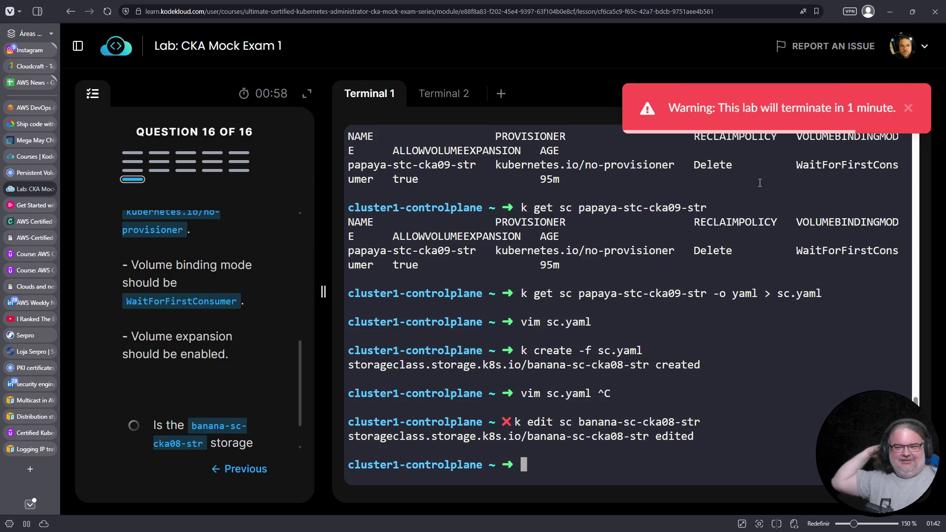
Step: Reopen the banana-sc-cka08-str StorageClass edit and add a new line below volumeBindingMode
{"action": "key", "text": "Up"}
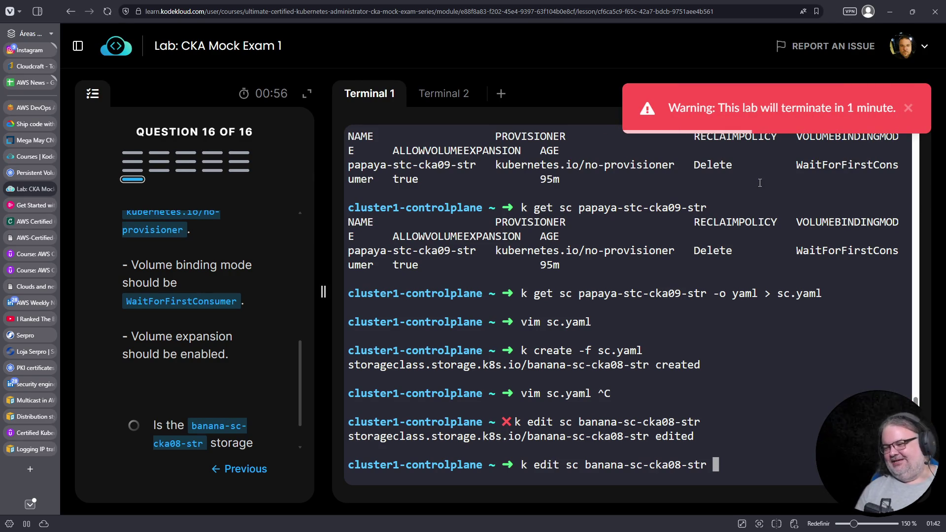
{"action": "key", "text": "Return"}
{"action": "key", "text": "Down"}
{"action": "key", "text": "Down"}
{"action": "key", "text": "Down"}
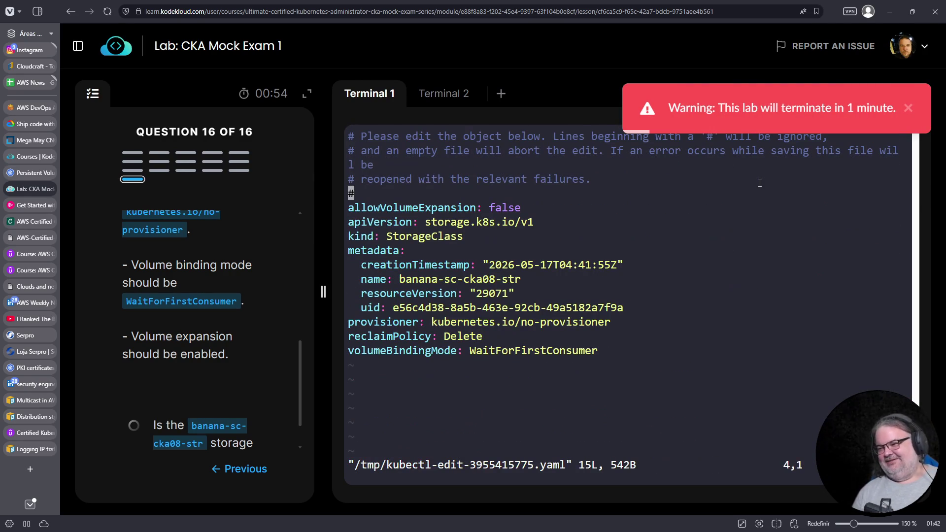
{"action": "key", "text": "Up"}
{"action": "key", "text": "Up"}
{"action": "key", "text": "Down"}
{"action": "key", "text": "Down"}
{"action": "key", "text": "o"}
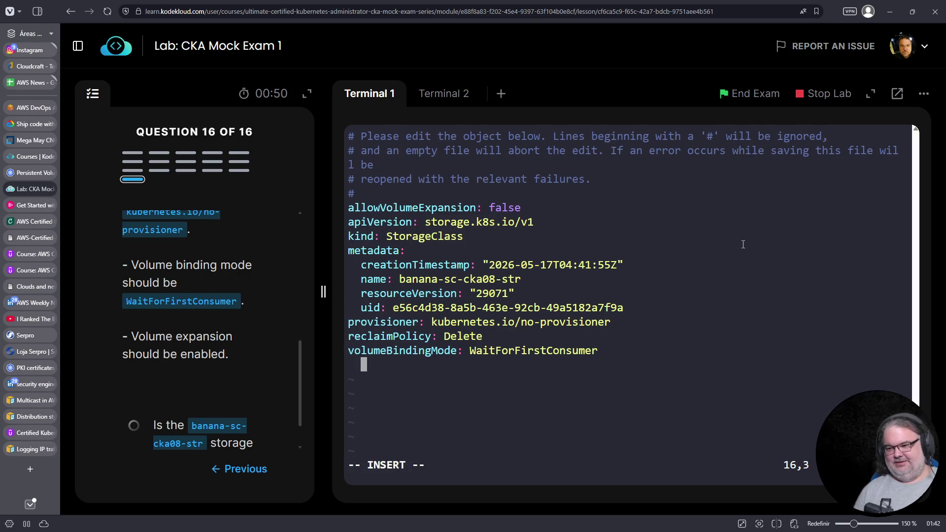
{"action": "key", "text": "BackSpace"}
{"action": "key", "text": "BackSpace"}
{"action": "key", "text": "BackSpace"}
Step: Paste allowVolumeExpansion: true on its own line after volumeBindingMode and save with :wq
{"action": "right_click", "coordinate": [757, 250]}
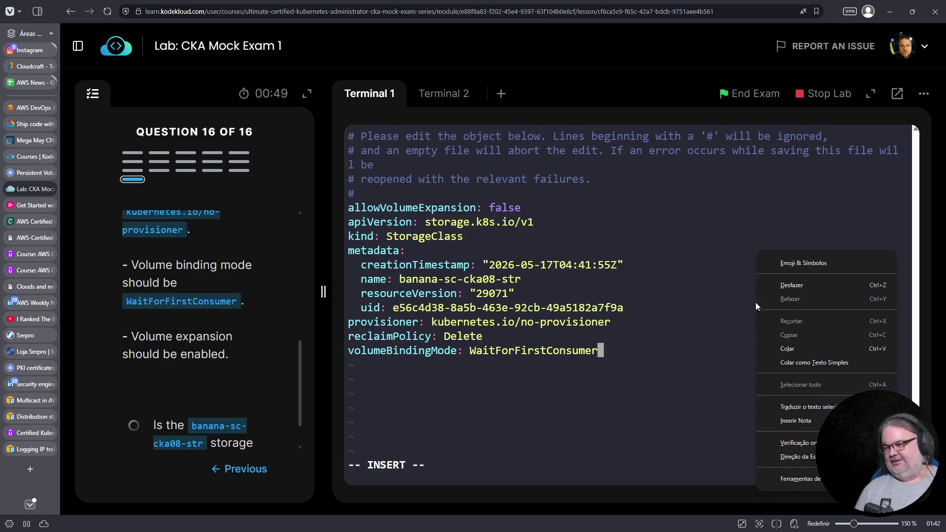
{"action": "left_click", "coordinate": [791, 353]}
{"action": "key", "text": "Up"}
{"action": "key", "text": "End"}
{"action": "key", "text": "Left"}
{"action": "key", "text": "Left"}
{"action": "key", "text": "Left"}
{"action": "key", "text": "Left"}
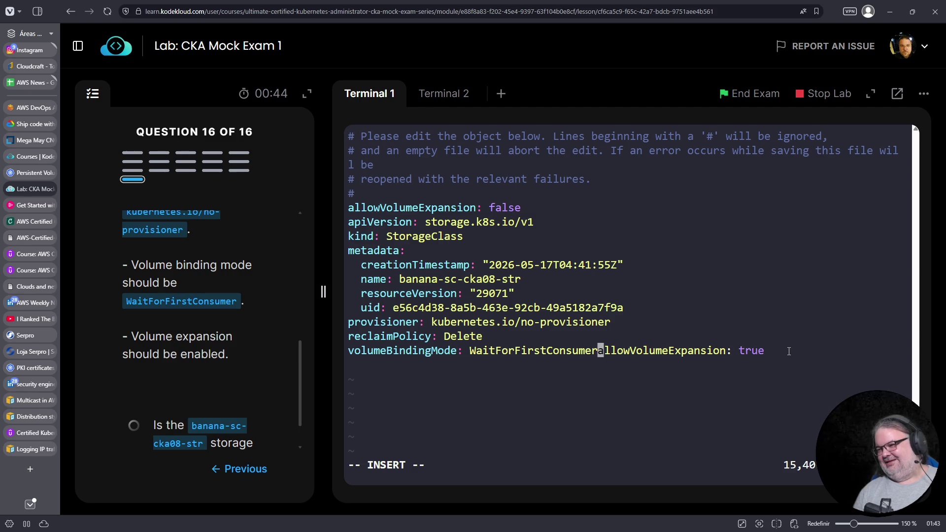
{"action": "key", "text": "Return"}
{"action": "key", "text": "Escape"}
{"action": "type", "text": ":wq"}
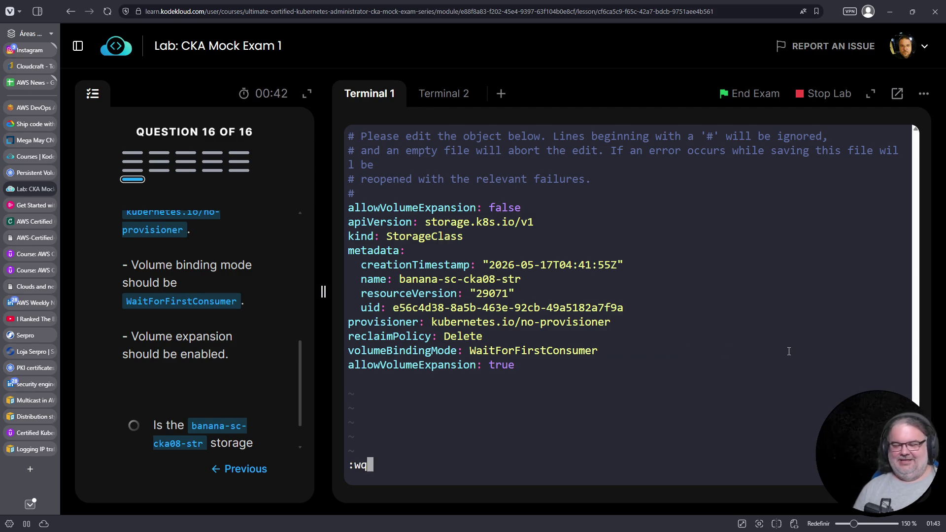
{"action": "key", "text": "Return"}
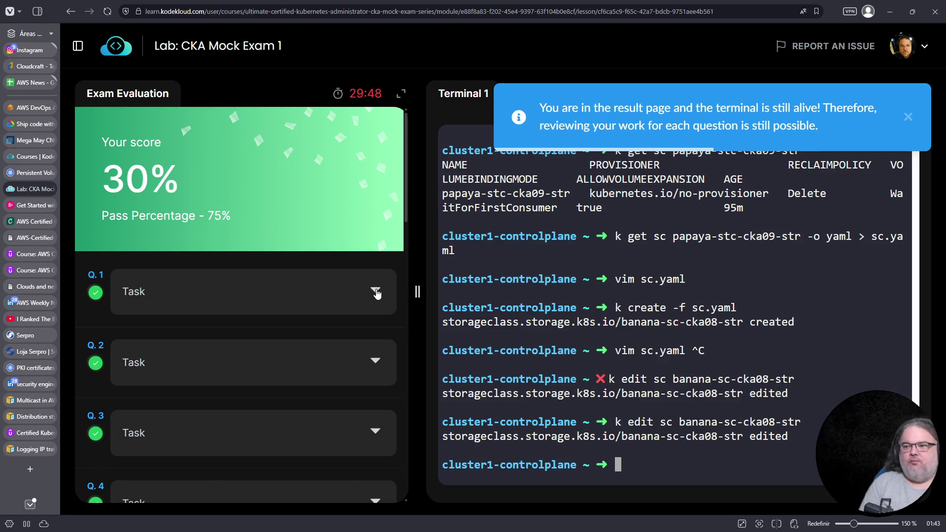
Step: Review the Exam Evaluation results showing a 74% score against the 75% pass mark
{"action": "scroll", "coordinate": [359, 335], "scroll_direction": "down", "scroll_amount": 7}
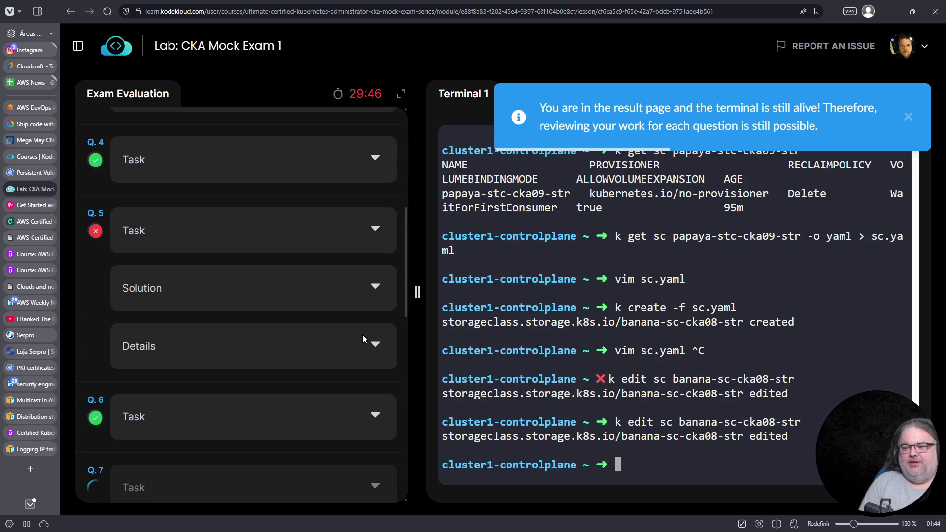
{"action": "scroll", "coordinate": [356, 329], "scroll_direction": "down", "scroll_amount": 4}
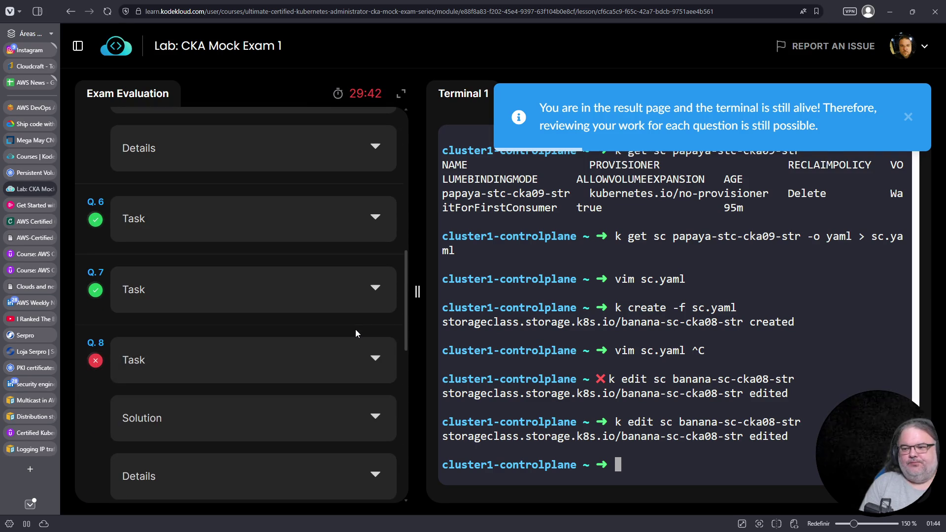
{"action": "scroll", "coordinate": [356, 329], "scroll_direction": "down", "scroll_amount": 1}
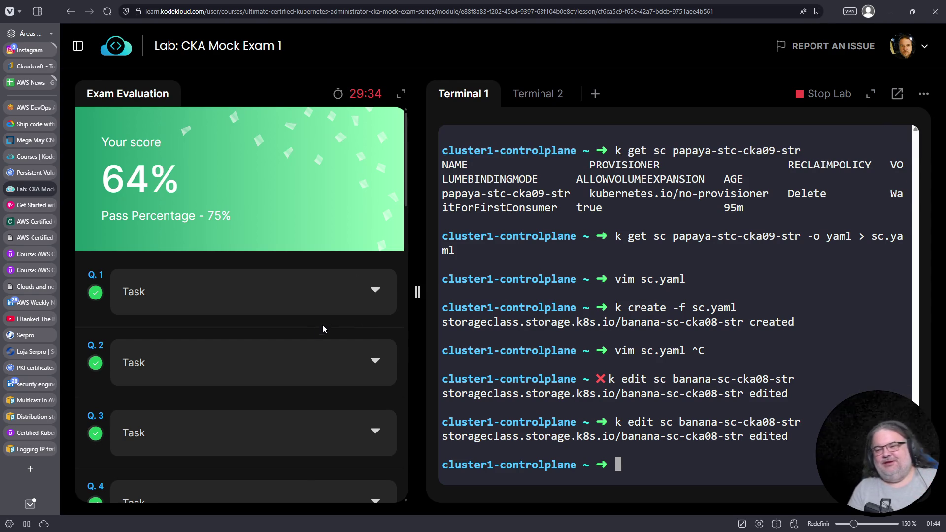
{"action": "scroll", "coordinate": [318, 327], "scroll_direction": "down", "scroll_amount": 5}
{"action": "scroll", "coordinate": [315, 335], "scroll_direction": "down", "scroll_amount": 7}
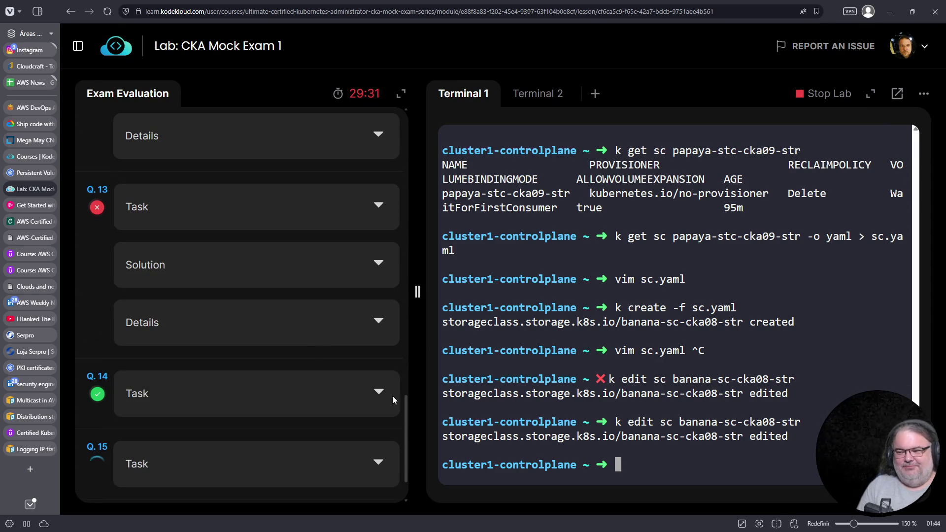
{"action": "left_click_drag", "start_coordinate": [404, 456], "coordinate": [421, 108]}
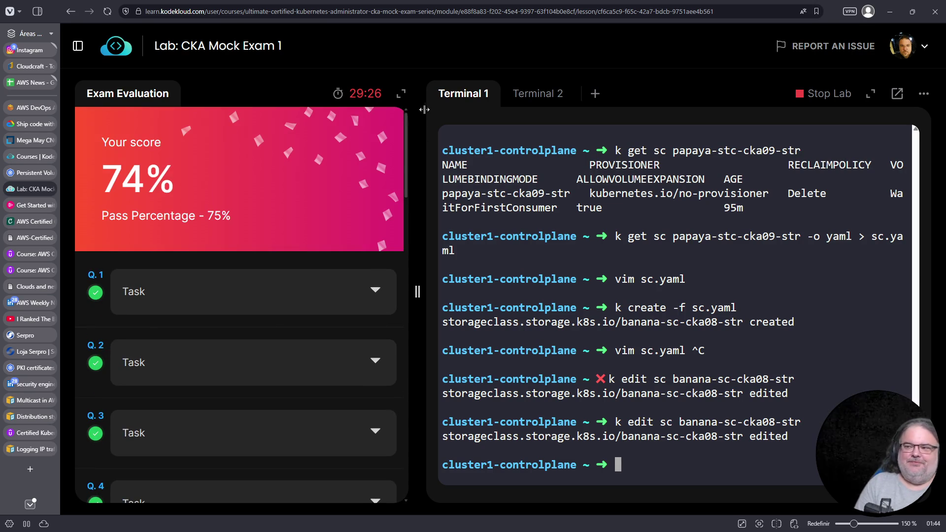
{"action": "left_click_drag", "start_coordinate": [407, 159], "coordinate": [390, 506]}
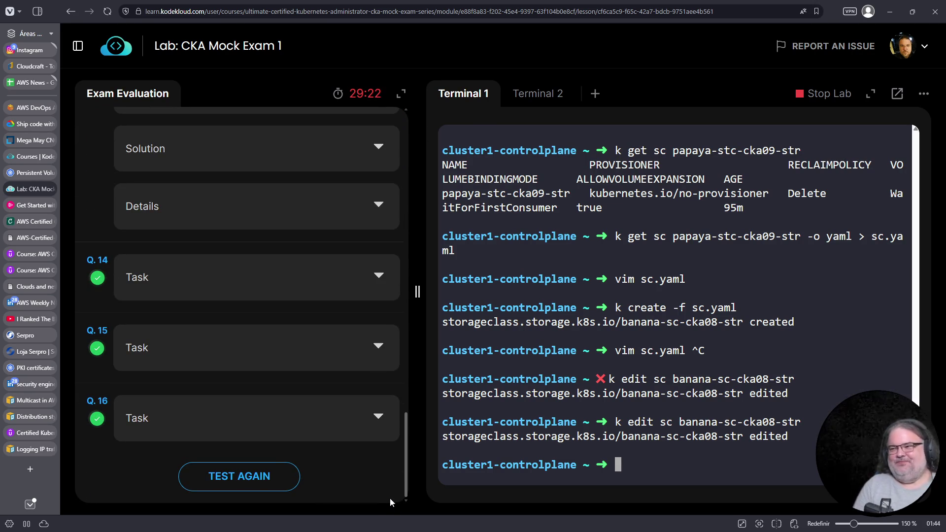
{"action": "left_click_drag", "start_coordinate": [390, 496], "coordinate": [438, 112]}
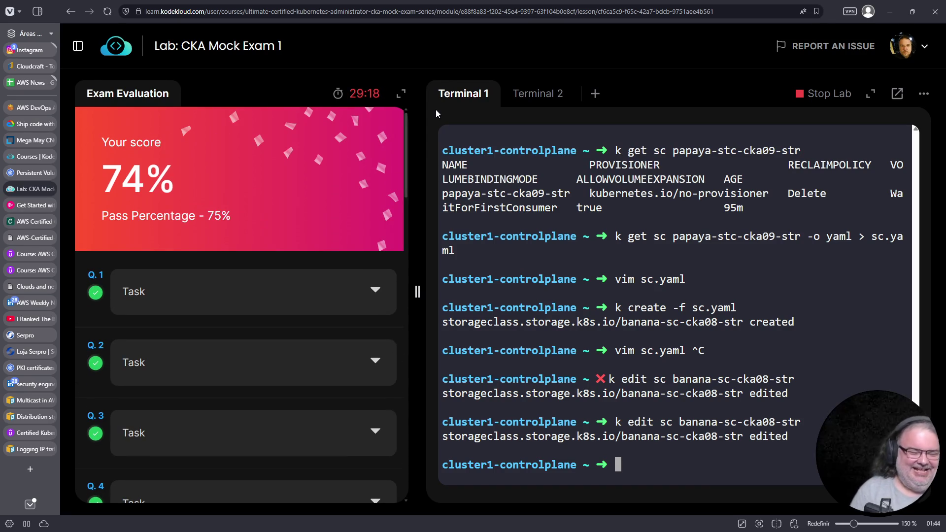
{"action": "left_click", "coordinate": [30, 469]}
Step: Search 'cka result', open the Linux Foundation CKA certification page, and look for 'score' on it
{"action": "type", "text": "cka result"}
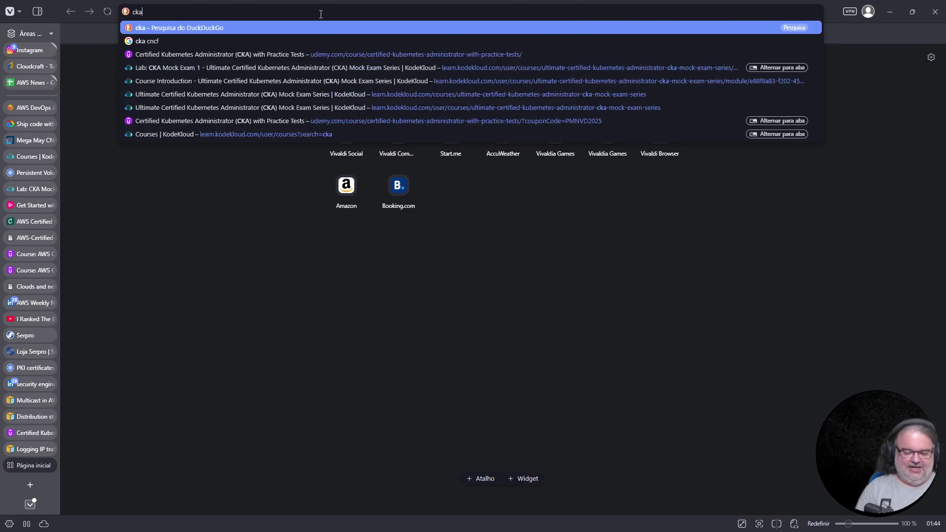
{"action": "key", "text": "Return"}
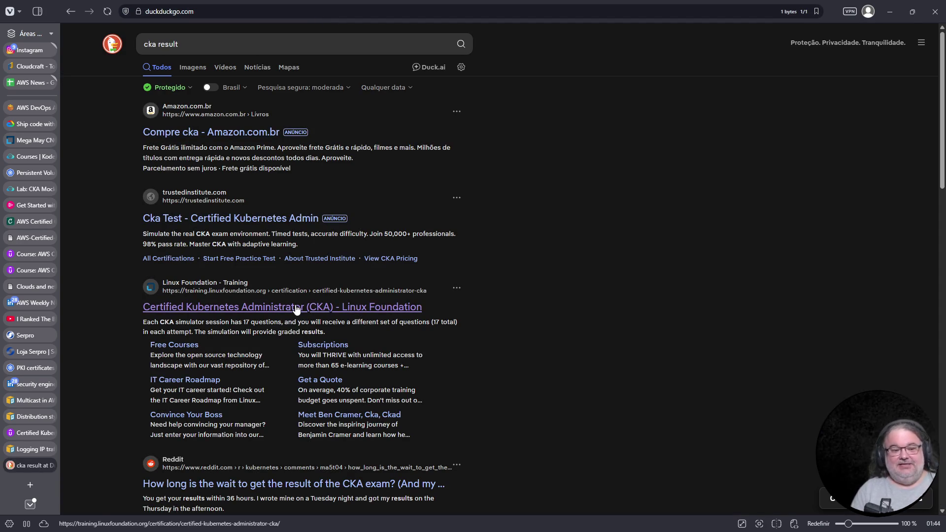
{"action": "left_click", "coordinate": [296, 307]}
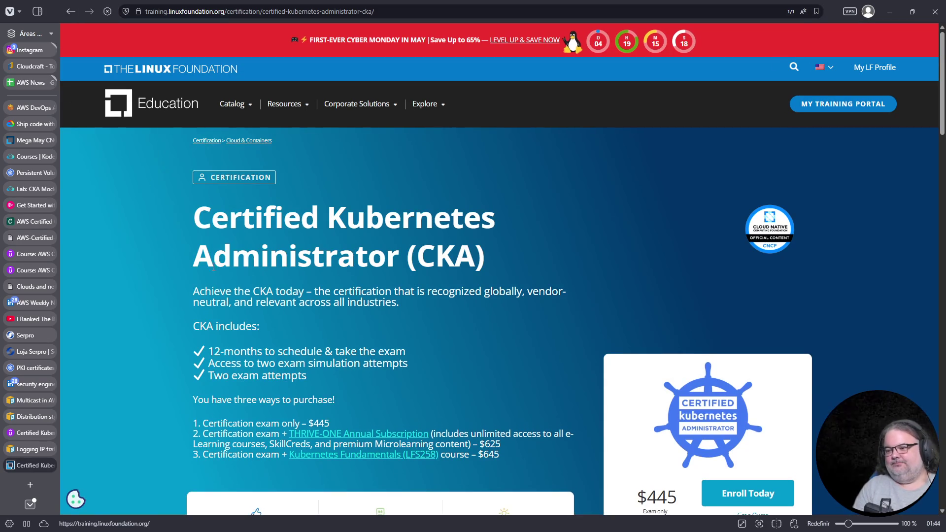
{"action": "scroll", "coordinate": [237, 268], "scroll_direction": "down", "scroll_amount": 10}
{"action": "scroll", "coordinate": [236, 268], "scroll_direction": "down", "scroll_amount": 2}
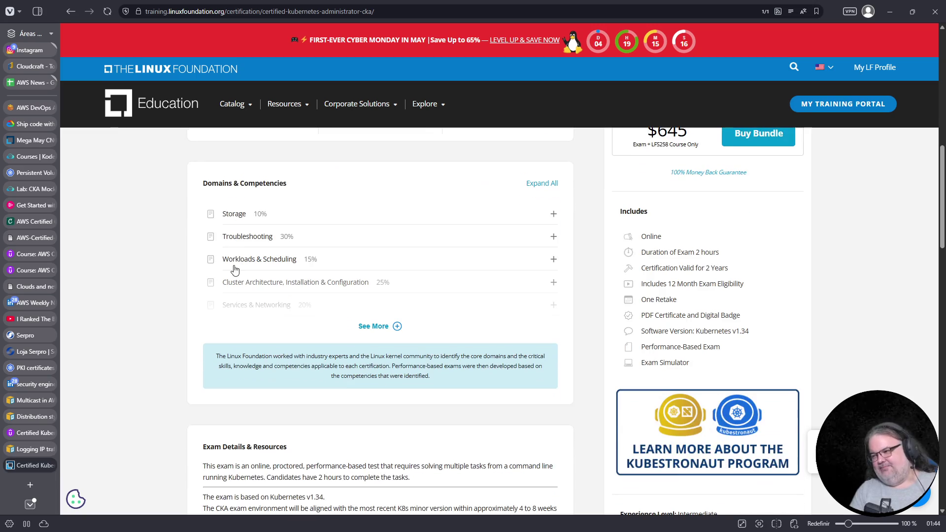
{"action": "key", "text": "ctrl+f"}
{"action": "type", "text": "score"}
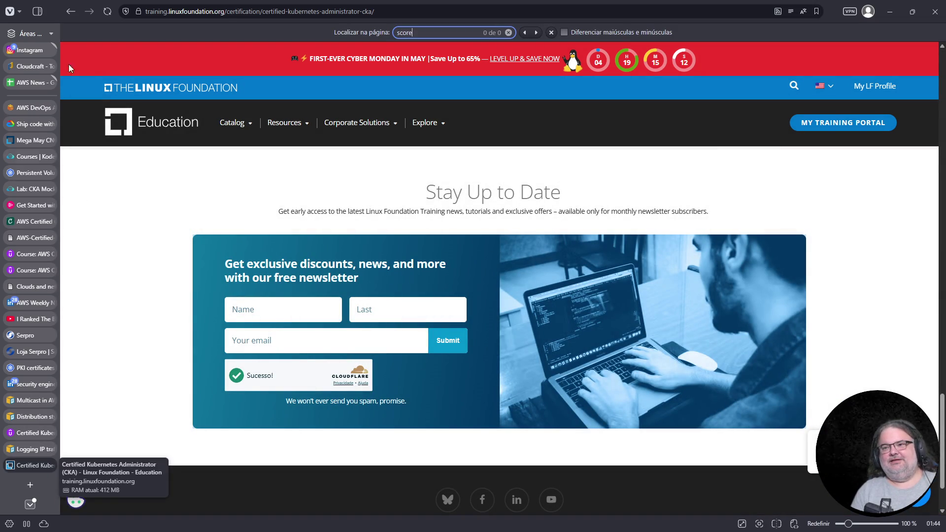
Step: Go back and search 'cka score approval' instead, scrolling through the results
{"action": "left_click", "coordinate": [74, 13]}
{"action": "left_click", "coordinate": [237, 45]}
{"action": "key", "text": "BackSpace"}
{"action": "key", "text": "BackSpace"}
{"action": "key", "text": "BackSpace"}
{"action": "key", "text": "BackSpace"}
{"action": "type", "text": "score approval"}
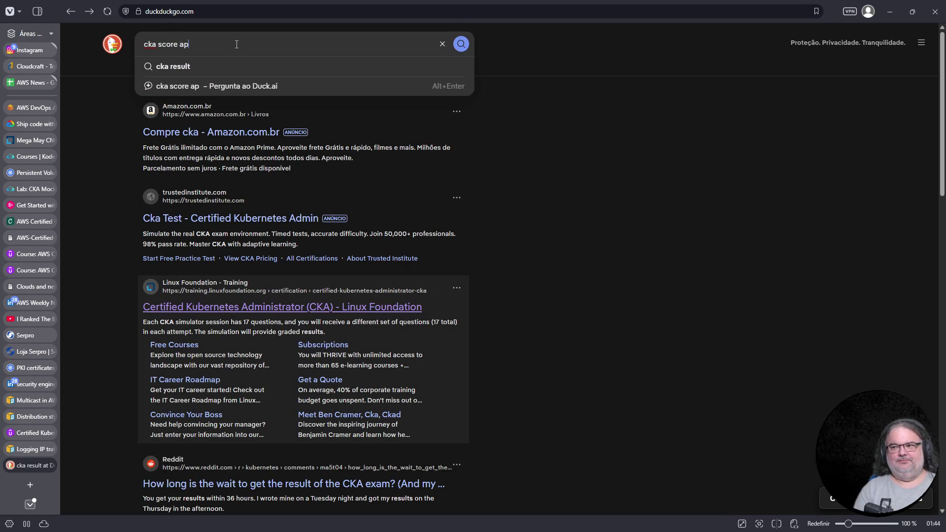
{"action": "key", "text": "Return"}
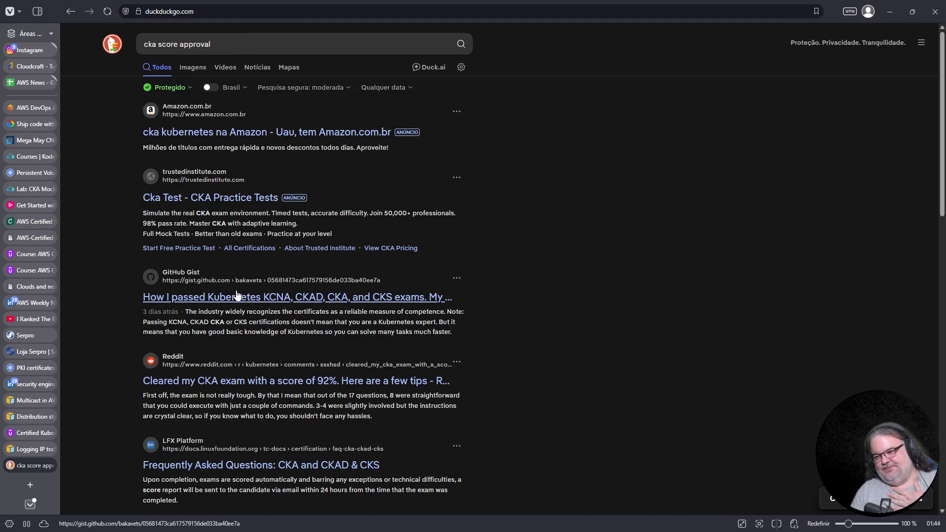
{"action": "scroll", "coordinate": [263, 291], "scroll_direction": "down", "scroll_amount": 4}
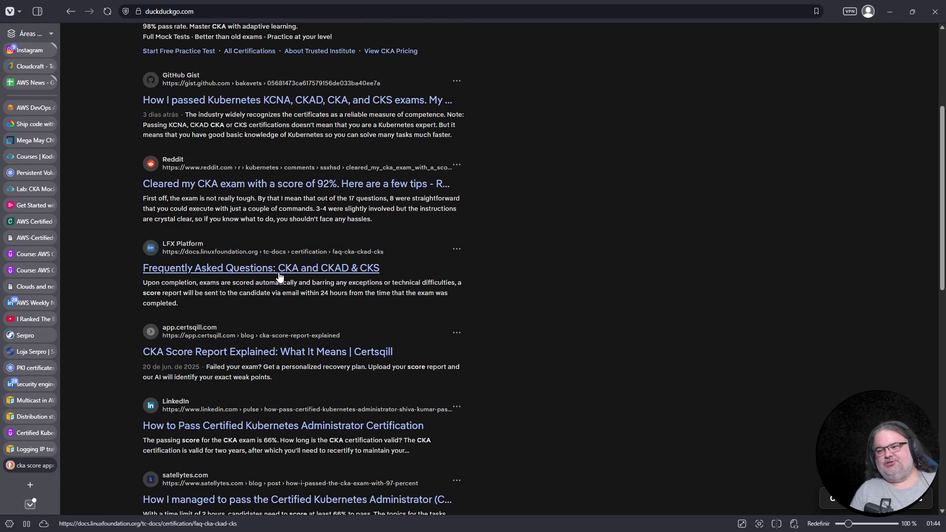
Step: Open the Linux Foundation CKA FAQ, find '66' and zoom in on the passing score
{"action": "left_click", "coordinate": [279, 272]}
{"action": "scroll", "coordinate": [450, 266], "scroll_direction": "down", "scroll_amount": 6}
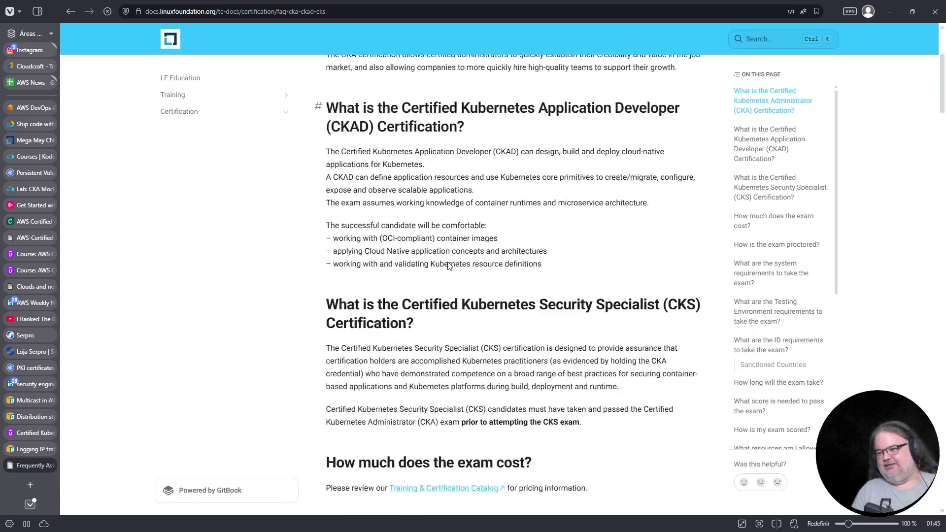
{"action": "key", "text": "ctrl+f"}
{"action": "type", "text": "66"}
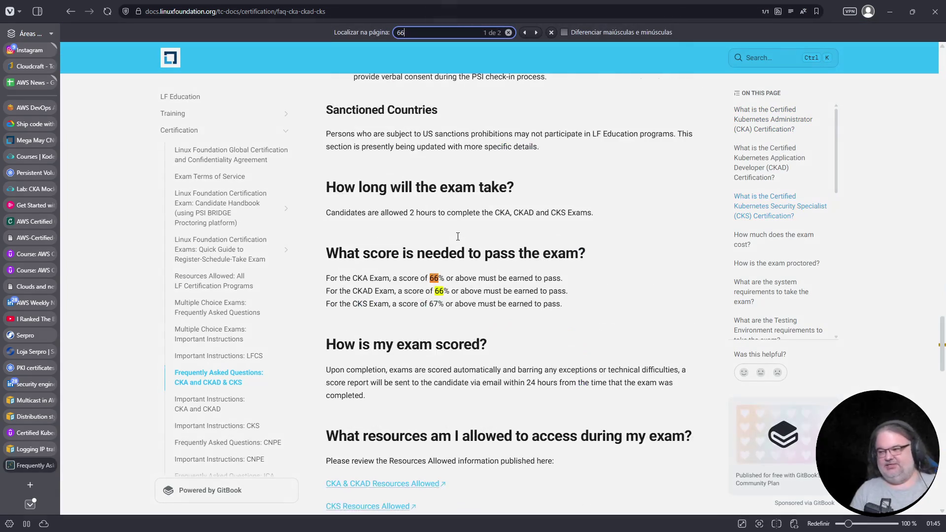
{"action": "key", "text": "ctrl+plus"}
{"action": "key", "text": "ctrl+plus"}
{"action": "key", "text": "ctrl+plus"}
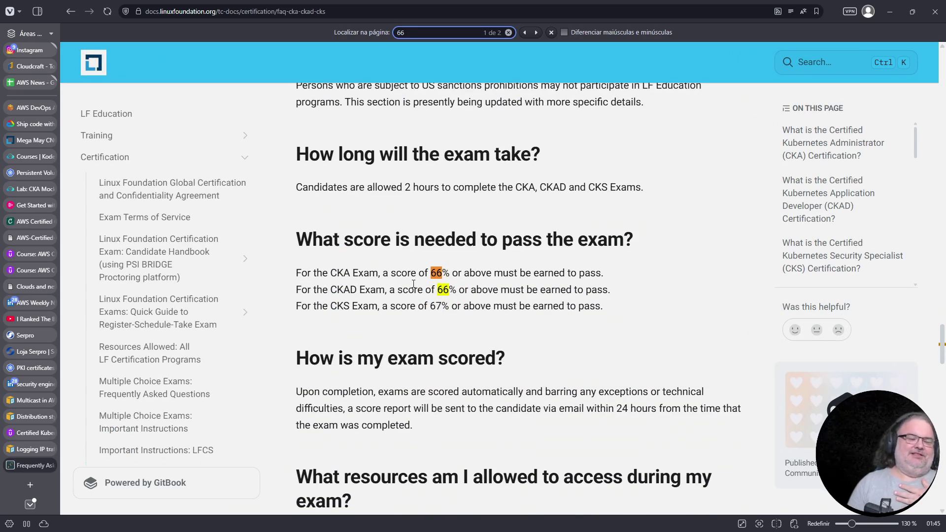
Step: Switch back to the CKA Mock Exam 1 lab and open a new browser tab
{"action": "left_click", "coordinate": [35, 171]}
{"action": "left_click", "coordinate": [28, 191]}
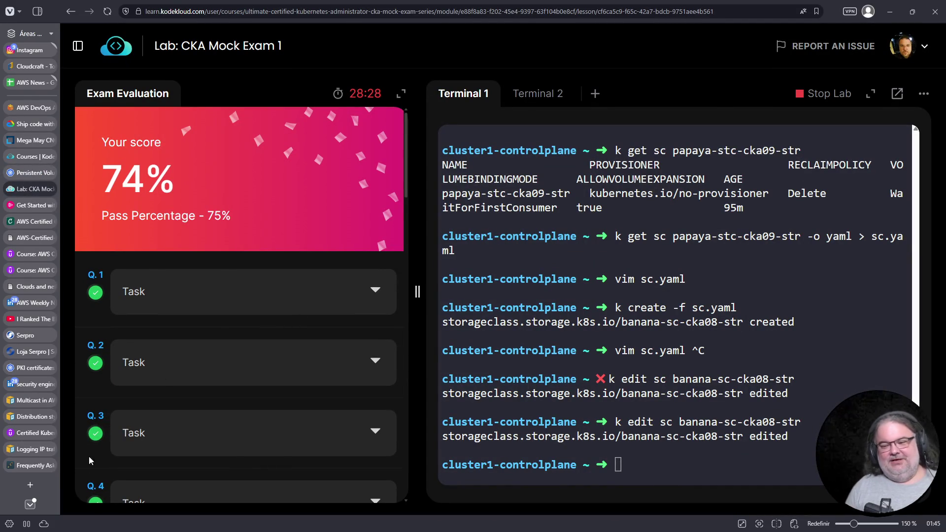
{"action": "left_click", "coordinate": [30, 484]}
Step: Search the web for kodekloud and open the KodeKloud homepage
{"action": "left_click", "coordinate": [347, 15]}
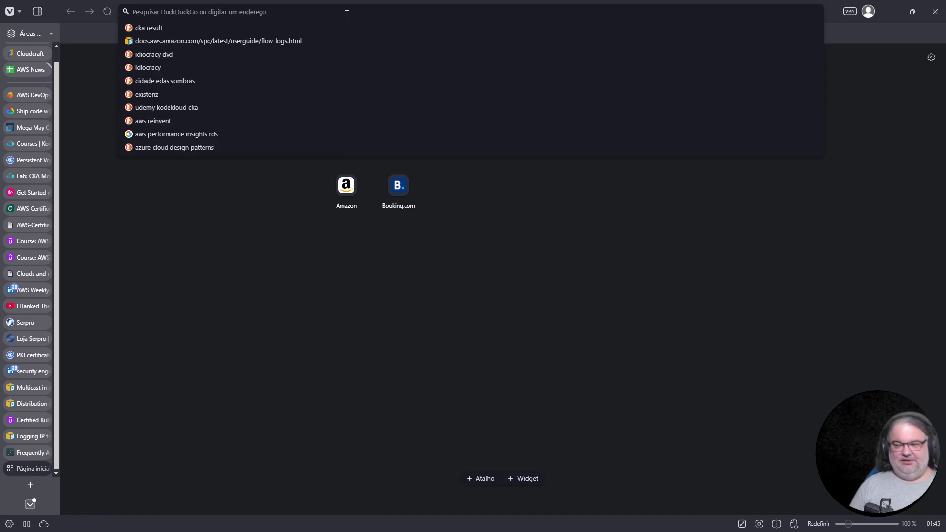
{"action": "type", "text": "kodekloud"}
{"action": "key", "text": "Return"}
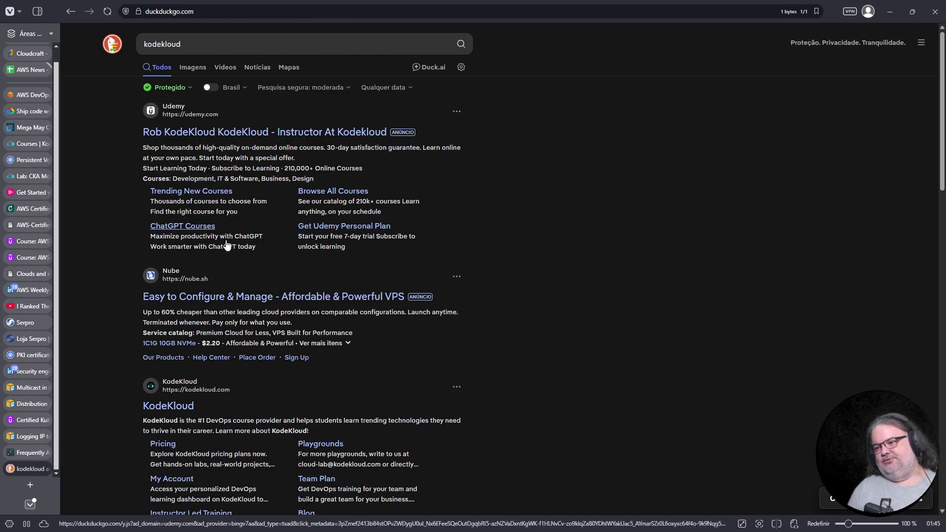
{"action": "left_click", "coordinate": [170, 408]}
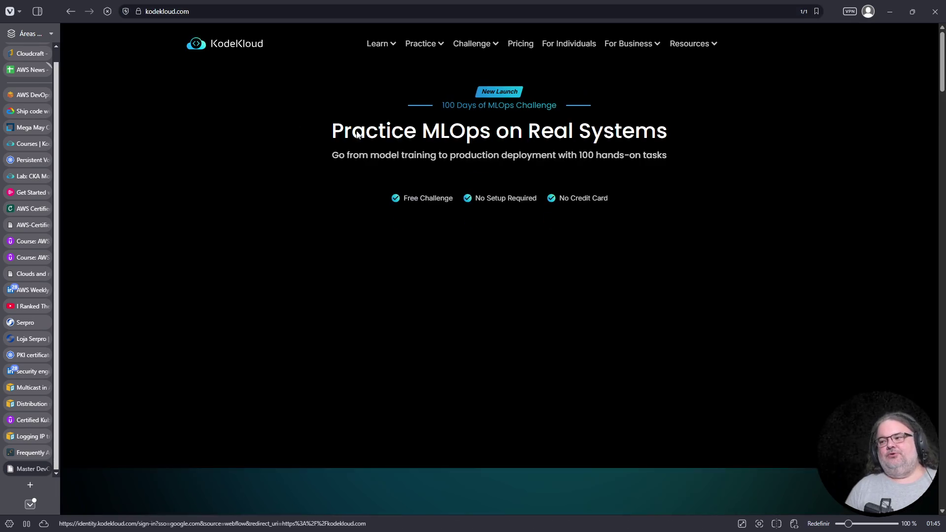
Step: Open the Pricing page with monthly billing, highlighting the Pro plan's USD 70 price
{"action": "left_click", "coordinate": [521, 47]}
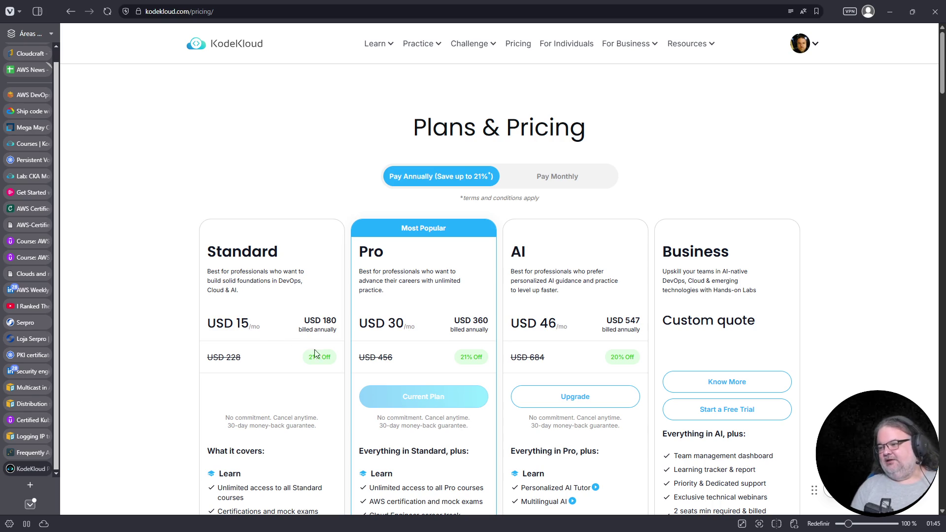
{"action": "scroll", "coordinate": [438, 384], "scroll_direction": "down", "scroll_amount": 2}
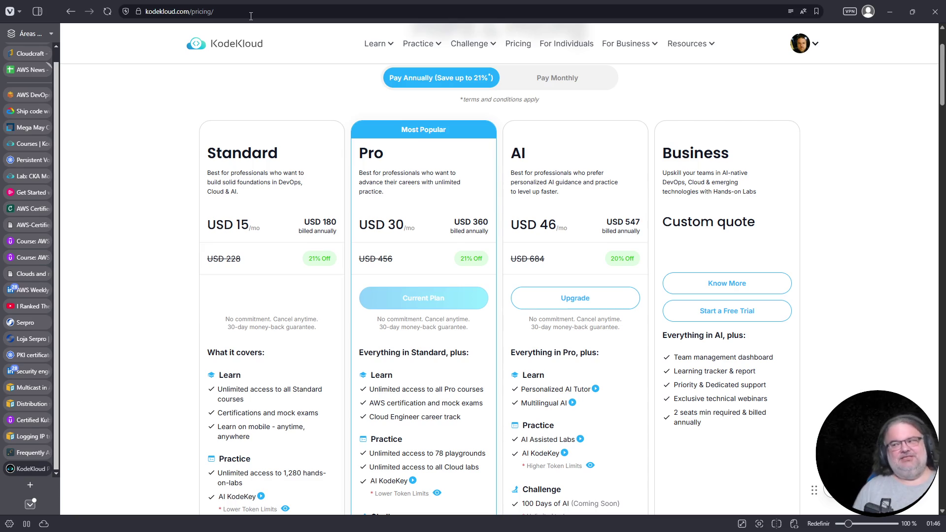
{"action": "left_click", "coordinate": [558, 82]}
{"action": "left_click_drag", "start_coordinate": [385, 225], "coordinate": [405, 228]}
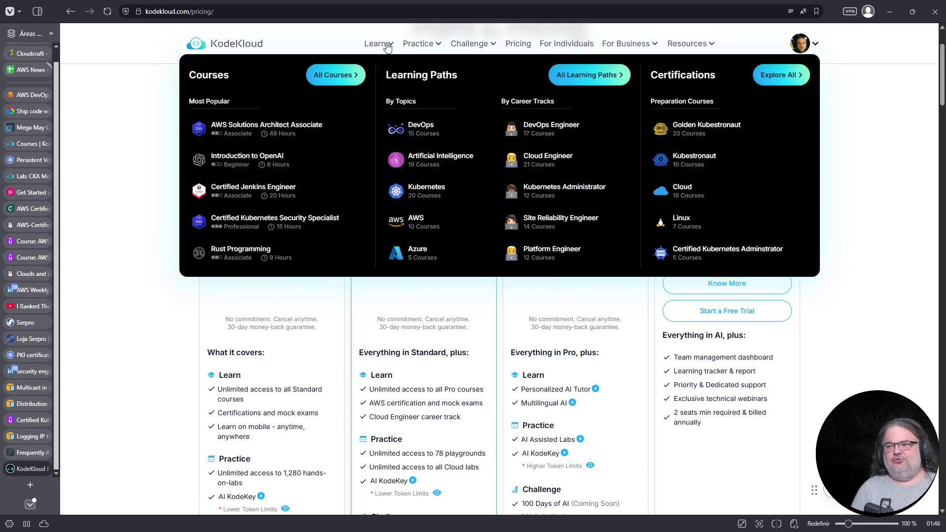
Step: Open All Courses from the Learn menu and browse course cards like AI Agents Fundamentals and AWS RDS
{"action": "mouse_move", "coordinate": [418, 43]}
{"action": "mouse_move", "coordinate": [362, 55]}
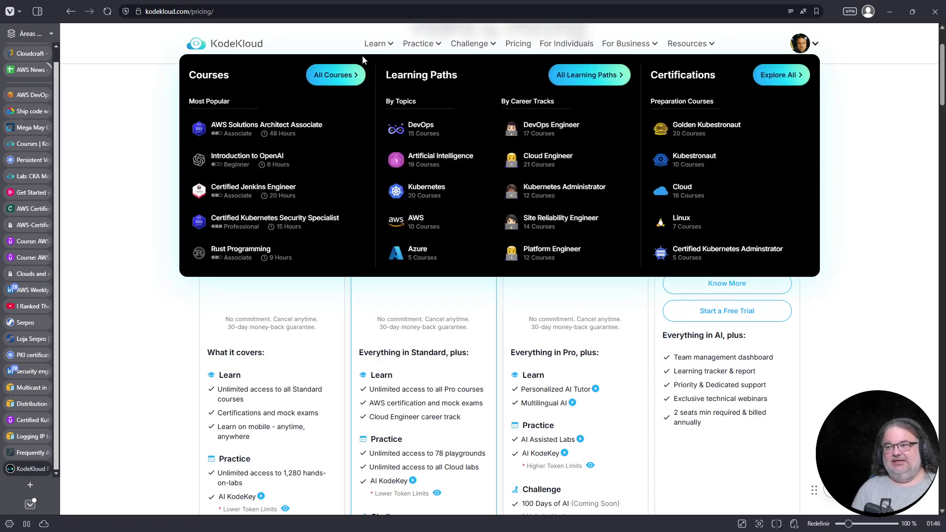
{"action": "left_click", "coordinate": [335, 82]}
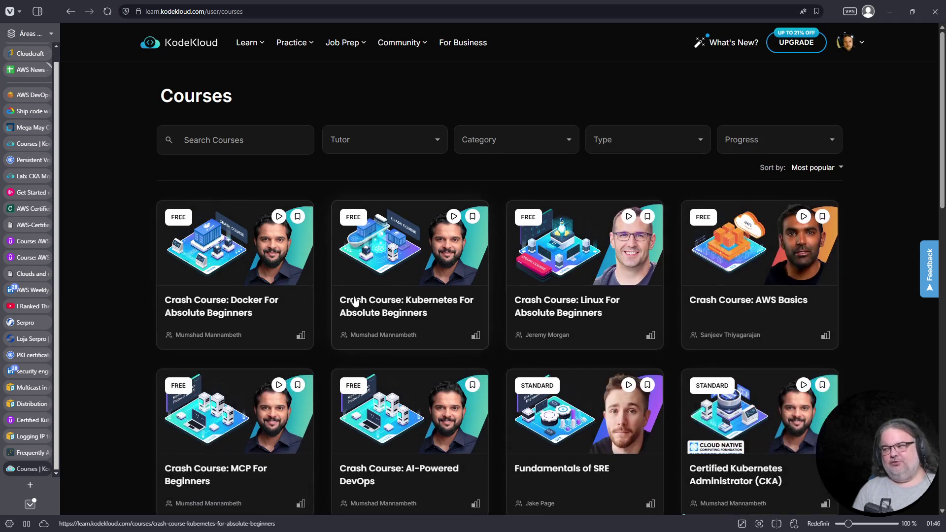
{"action": "scroll", "coordinate": [355, 297], "scroll_direction": "down", "scroll_amount": 4}
{"action": "scroll", "coordinate": [355, 298], "scroll_direction": "down", "scroll_amount": 10}
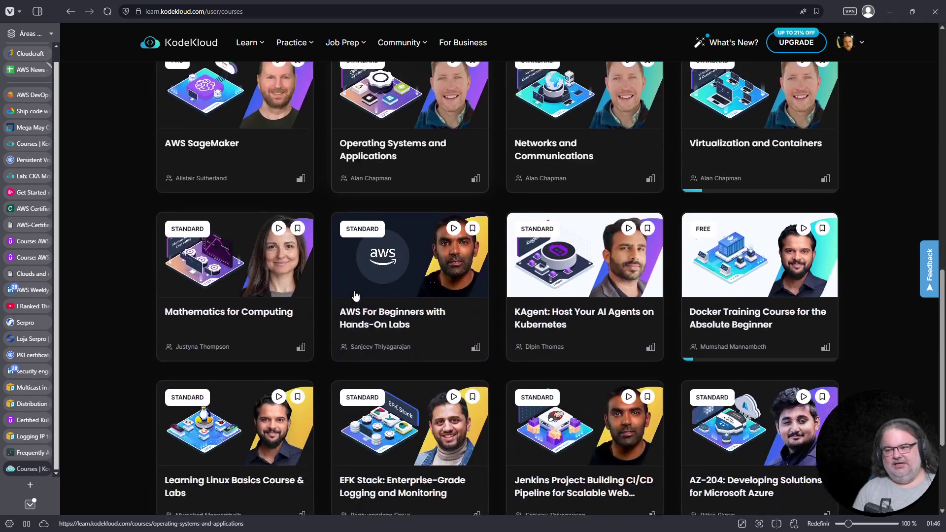
{"action": "scroll", "coordinate": [354, 293], "scroll_direction": "down", "scroll_amount": 3}
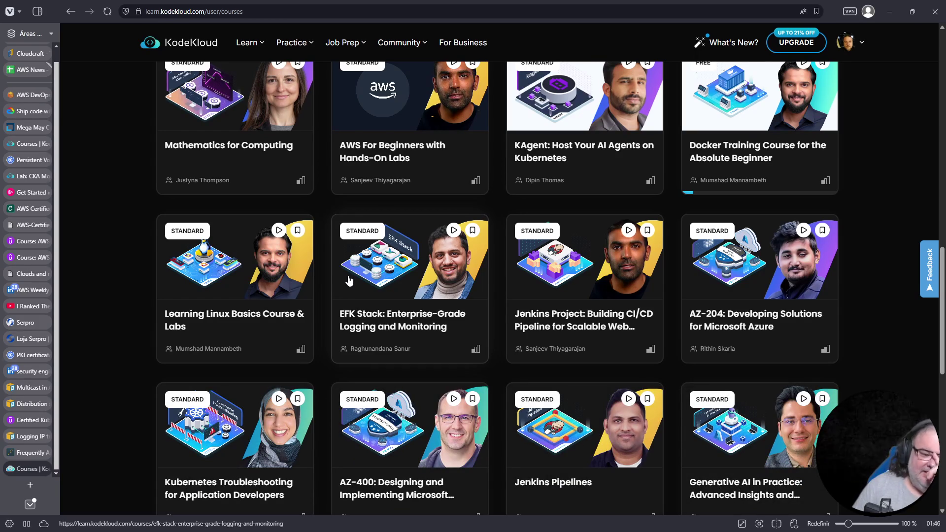
{"action": "scroll", "coordinate": [355, 278], "scroll_direction": "down", "scroll_amount": 6}
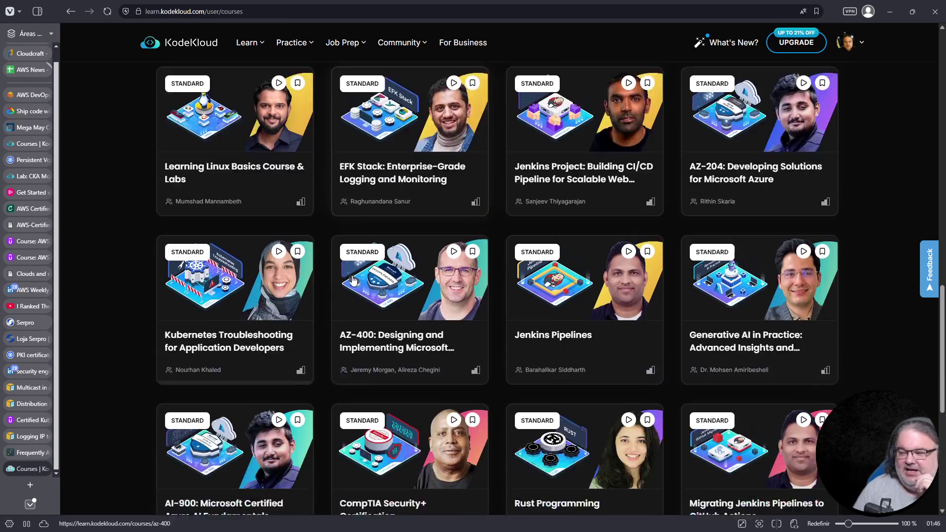
{"action": "scroll", "coordinate": [378, 270], "scroll_direction": "down", "scroll_amount": 4}
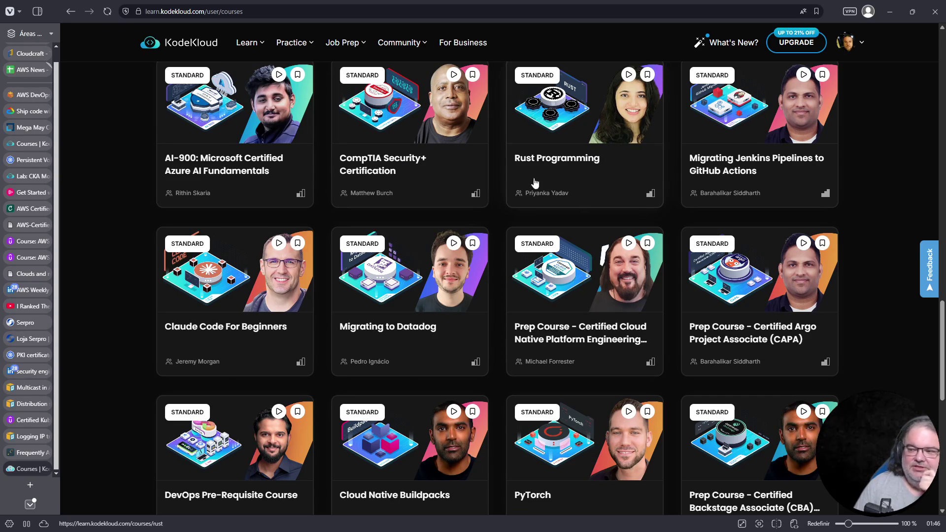
{"action": "scroll", "coordinate": [297, 259], "scroll_direction": "down", "scroll_amount": 6}
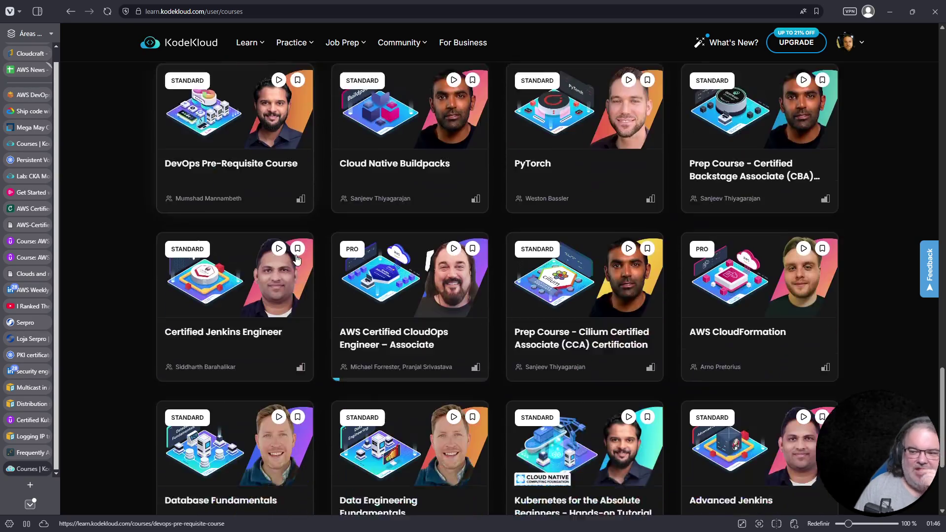
{"action": "scroll", "coordinate": [297, 258], "scroll_direction": "down", "scroll_amount": 7}
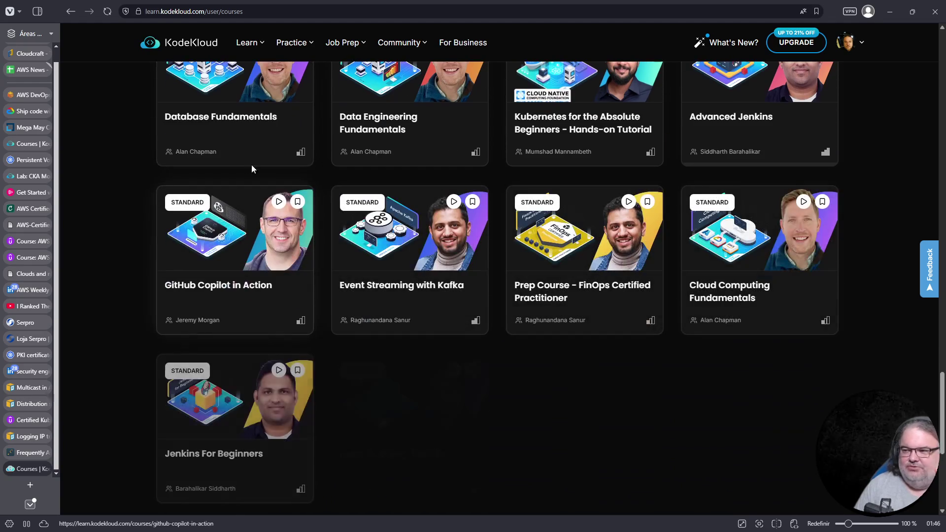
{"action": "scroll", "coordinate": [242, 132], "scroll_direction": "down", "scroll_amount": 4}
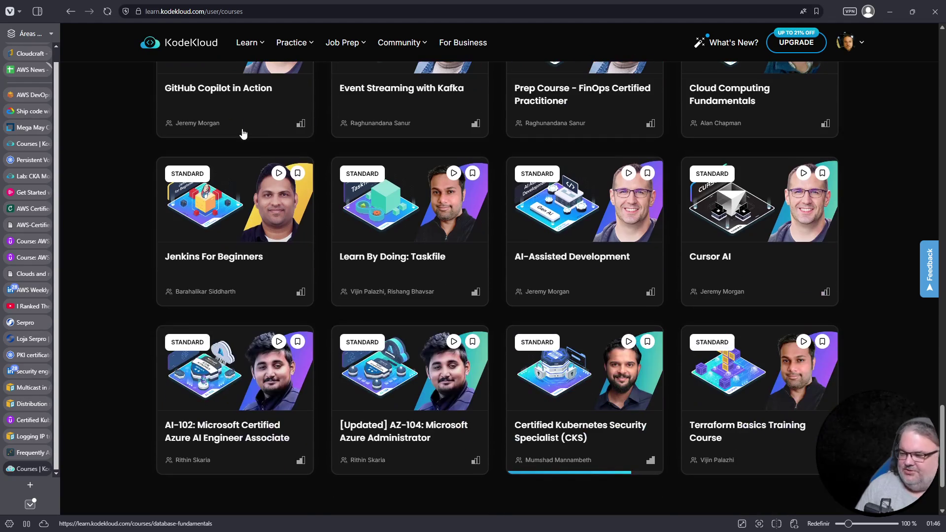
{"action": "scroll", "coordinate": [373, 243], "scroll_direction": "down", "scroll_amount": 2}
{"action": "scroll", "coordinate": [373, 242], "scroll_direction": "down", "scroll_amount": 3}
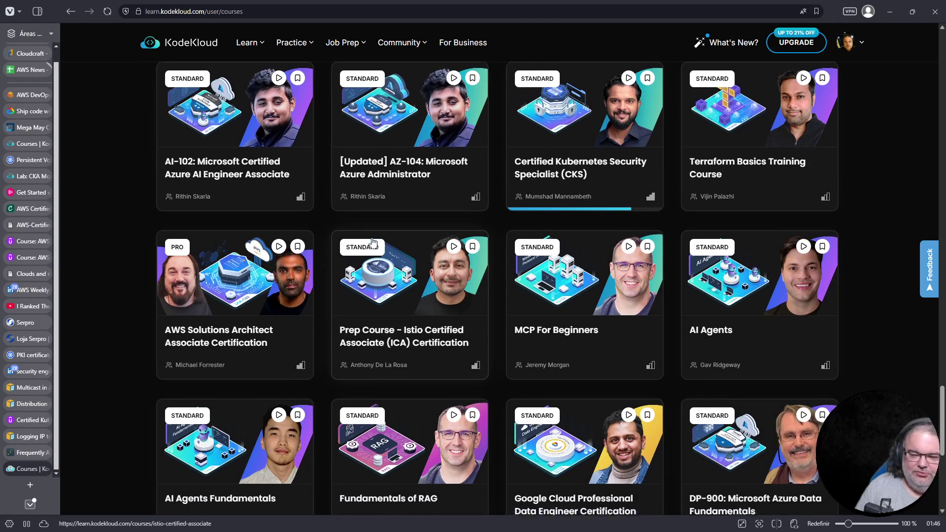
{"action": "scroll", "coordinate": [373, 242], "scroll_direction": "down", "scroll_amount": 2}
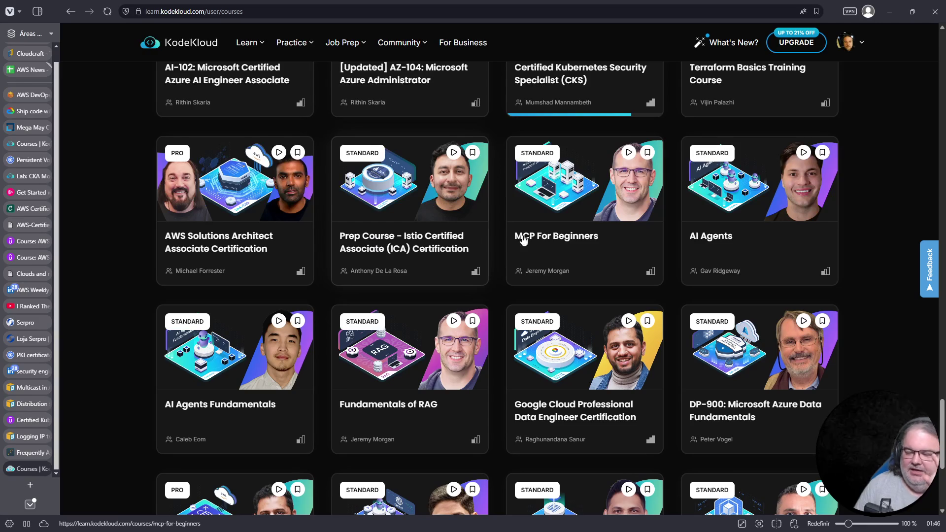
{"action": "scroll", "coordinate": [524, 237], "scroll_direction": "down", "scroll_amount": 5}
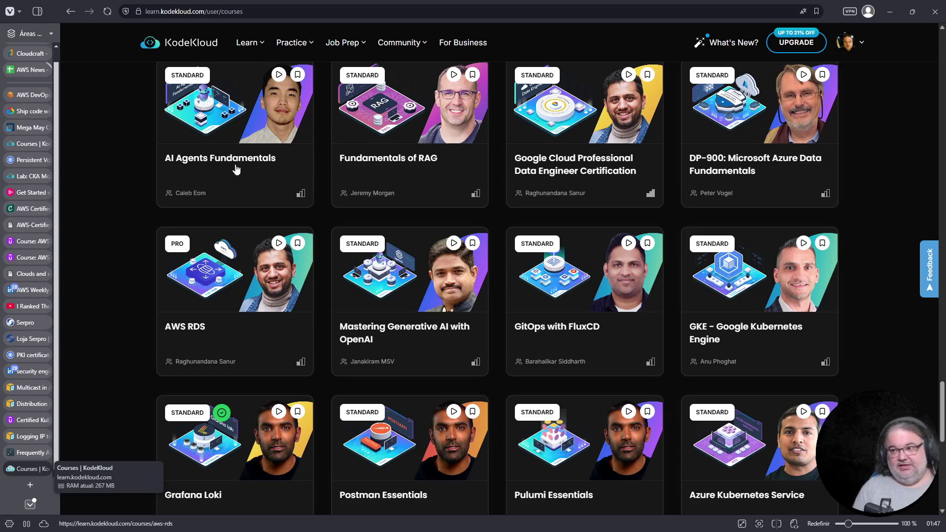
{"action": "left_click", "coordinate": [294, 7]}
Step: Search 'udemy cka', view the Certified Kubernetes Administrator (CKA) with Practice Tests course, then close it
{"action": "type", "text": "udemy cka"}
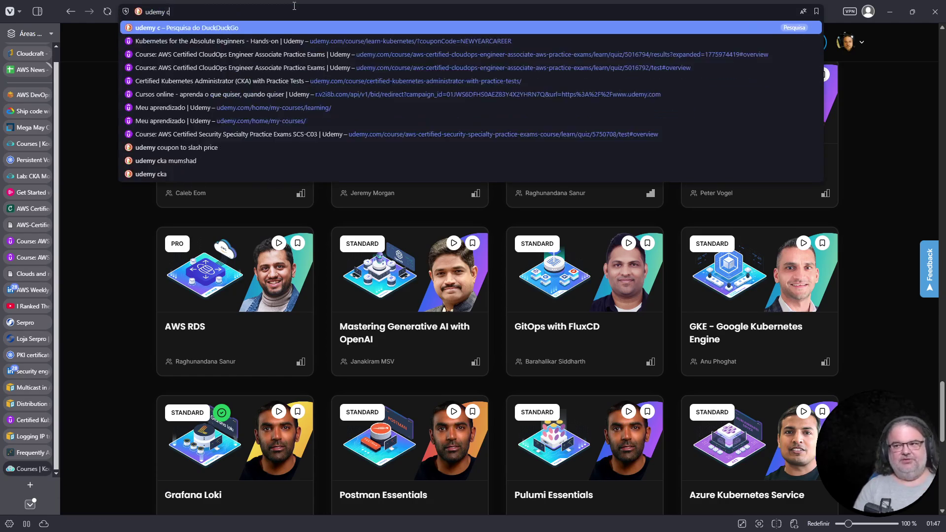
{"action": "key", "text": "Return"}
{"action": "left_click", "coordinate": [210, 327]}
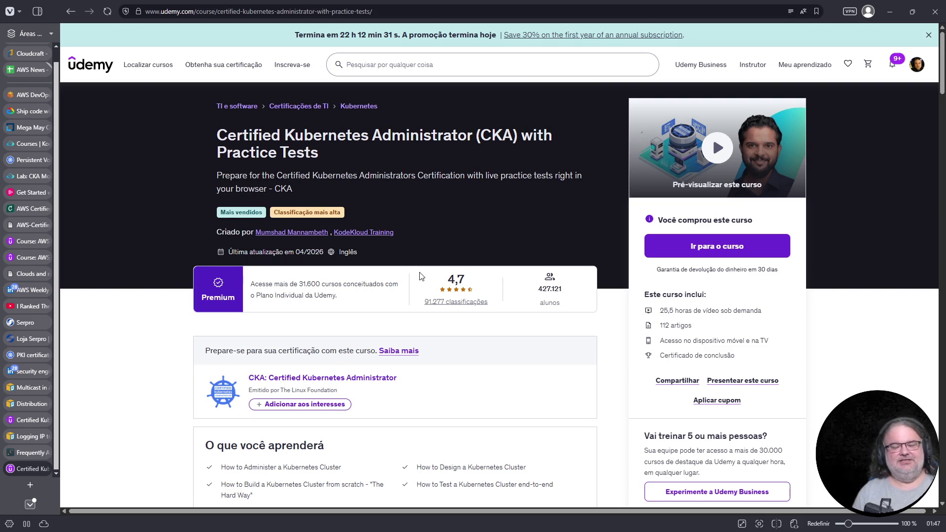
{"action": "left_click", "coordinate": [45, 469]}
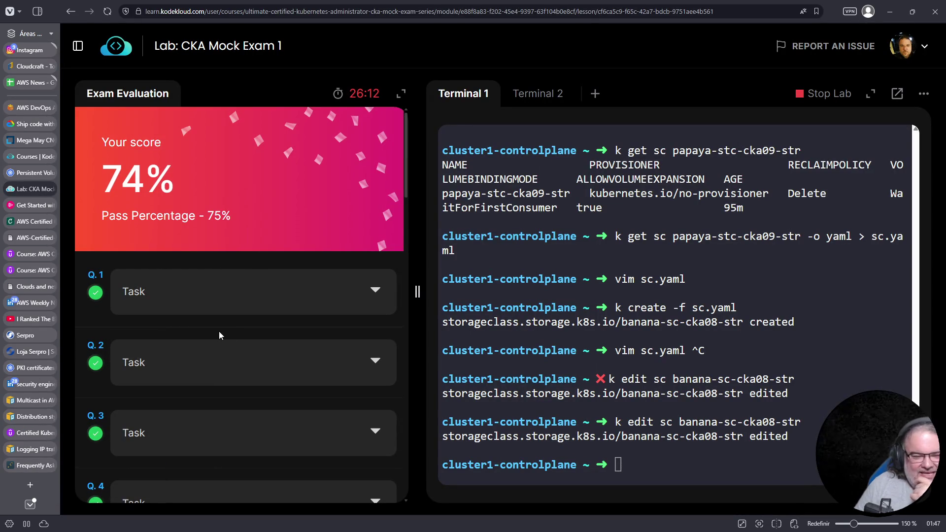
Step: Scroll the Exam Evaluation panel to question 5 and expand its Solution
{"action": "scroll", "coordinate": [219, 331], "scroll_direction": "down", "scroll_amount": 5}
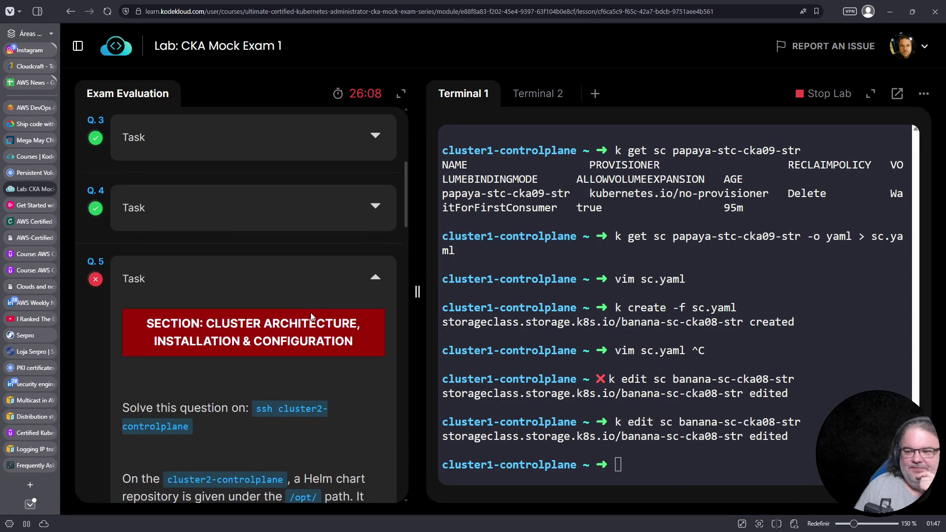
{"action": "scroll", "coordinate": [311, 312], "scroll_direction": "down", "scroll_amount": 4}
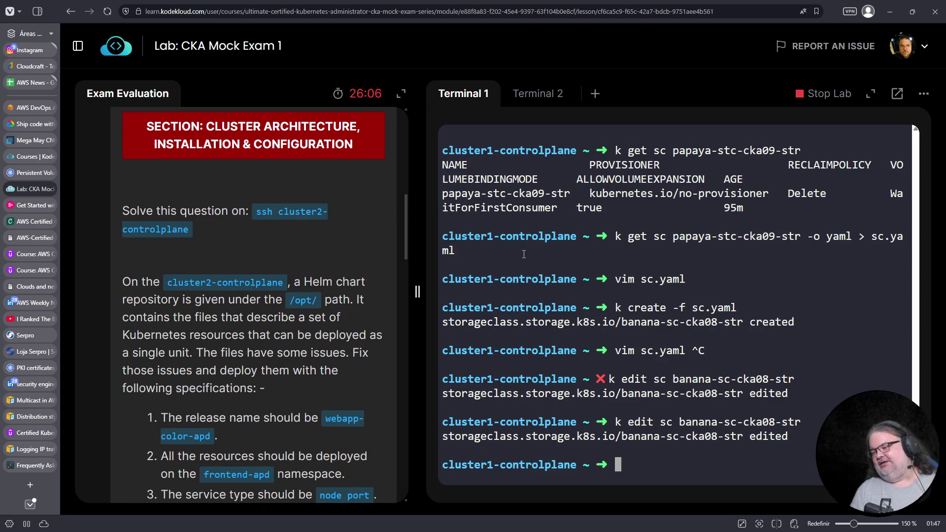
{"action": "scroll", "coordinate": [289, 363], "scroll_direction": "down", "scroll_amount": 4}
{"action": "scroll", "coordinate": [288, 364], "scroll_direction": "down", "scroll_amount": 4}
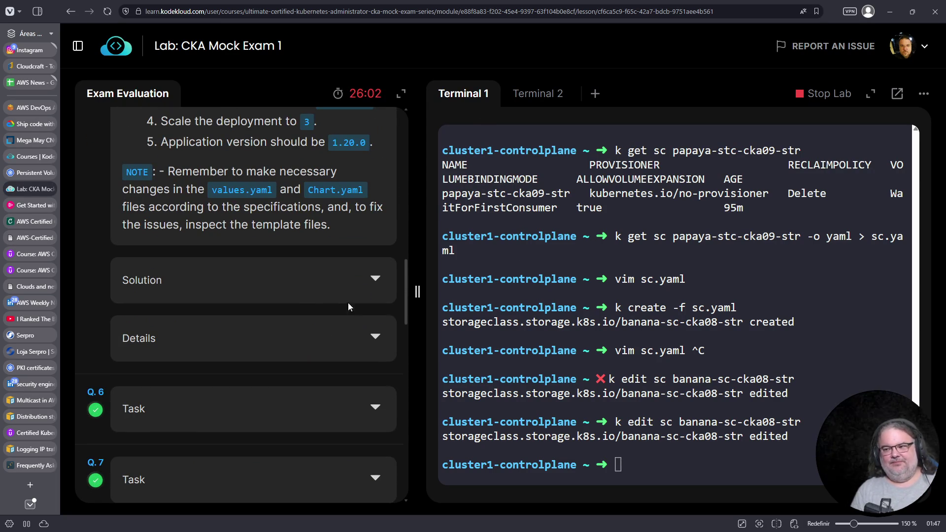
{"action": "scroll", "coordinate": [347, 295], "scroll_direction": "up", "scroll_amount": 3}
{"action": "left_click", "coordinate": [344, 419]}
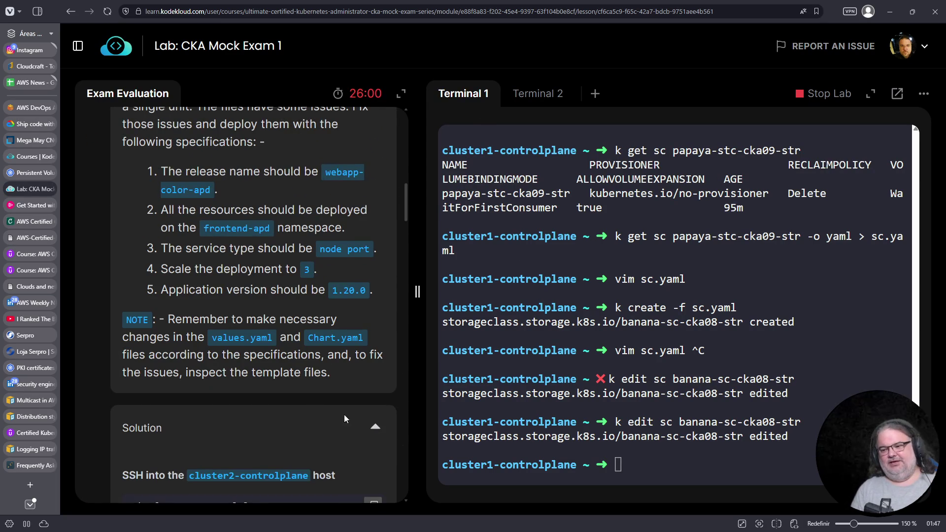
Step: Log out of cluster1-controlplane back to student-node with Ctrl+C and Ctrl+D
{"action": "scroll", "coordinate": [335, 409], "scroll_direction": "down", "scroll_amount": 4}
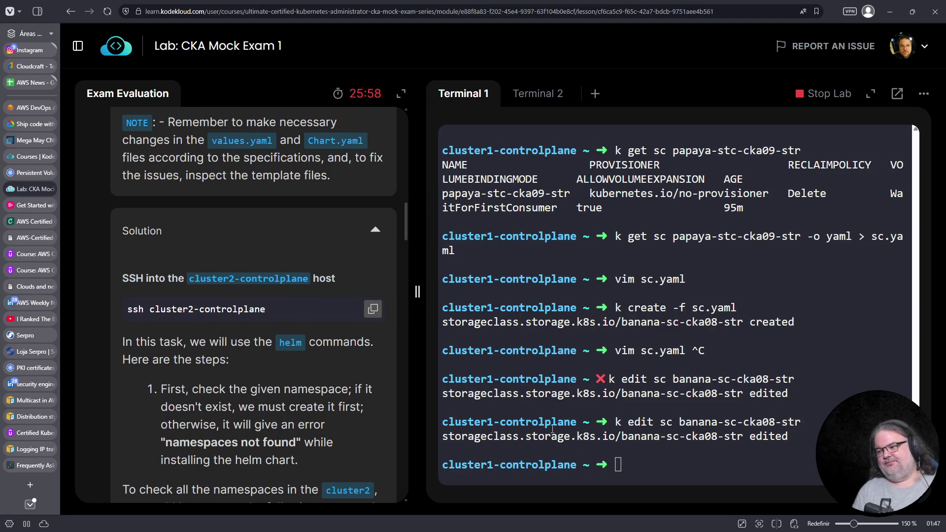
{"action": "key", "text": "ctrl+c"}
{"action": "key", "text": "ctrl+d"}
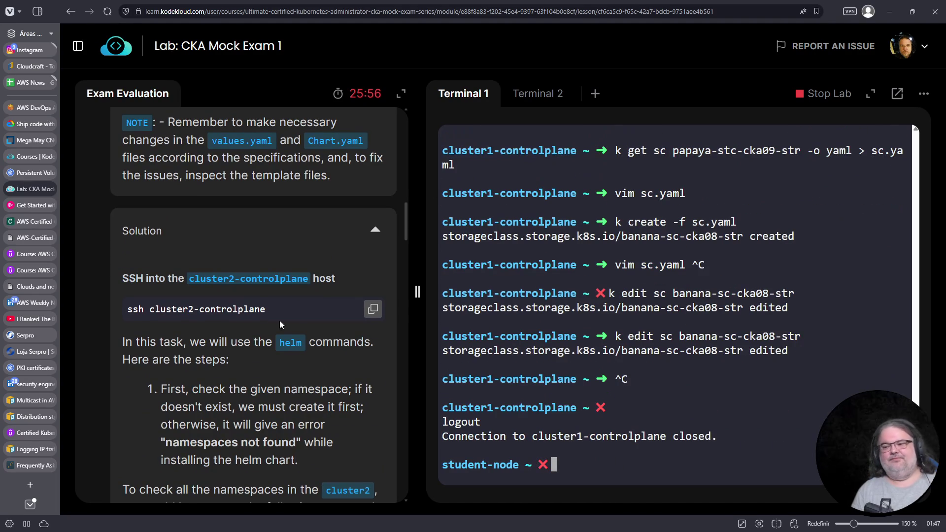
Step: Paste the solution's ssh command into the terminal to connect to cluster2-controlplane
{"action": "left_click", "coordinate": [373, 308]}
{"action": "right_click", "coordinate": [679, 389]}
{"action": "left_click", "coordinate": [704, 246]}
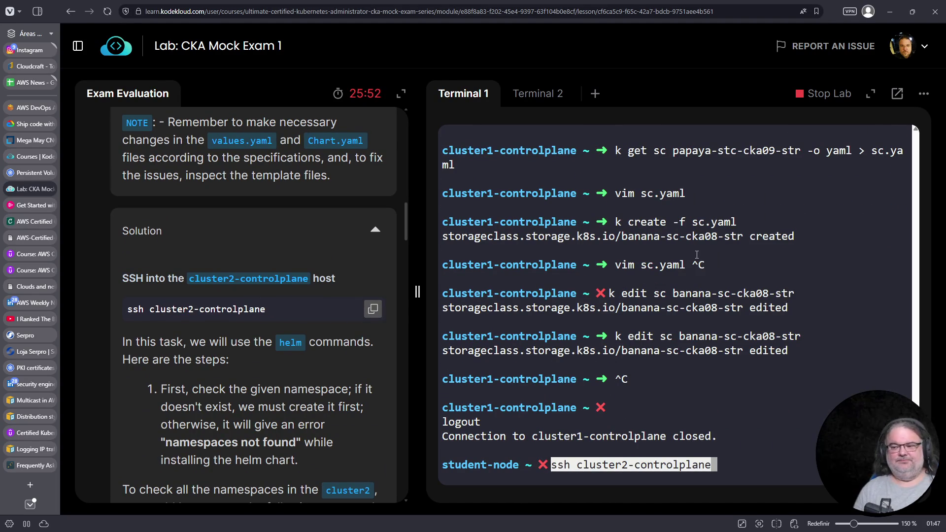
{"action": "key", "text": "Return"}
{"action": "scroll", "coordinate": [308, 350], "scroll_direction": "down", "scroll_amount": 3}
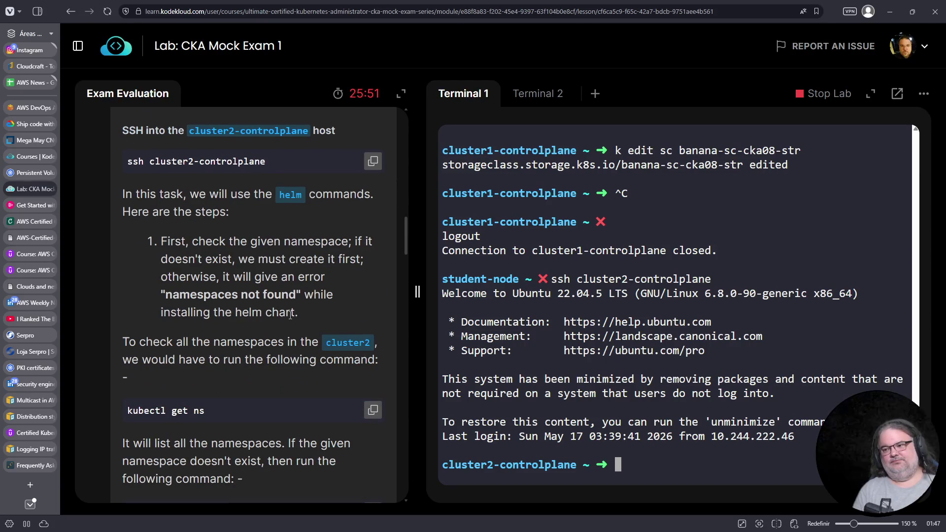
{"action": "scroll", "coordinate": [302, 328], "scroll_direction": "down", "scroll_amount": 2}
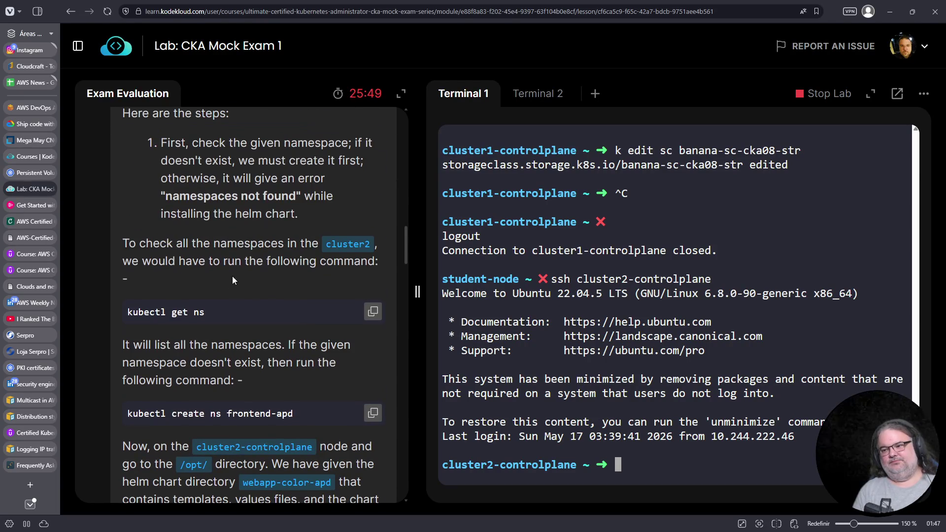
Step: Run k get ns and confirm the frontend-apd namespace is already Active
{"action": "type", "text": "k get ns"}
{"action": "key", "text": "Return"}
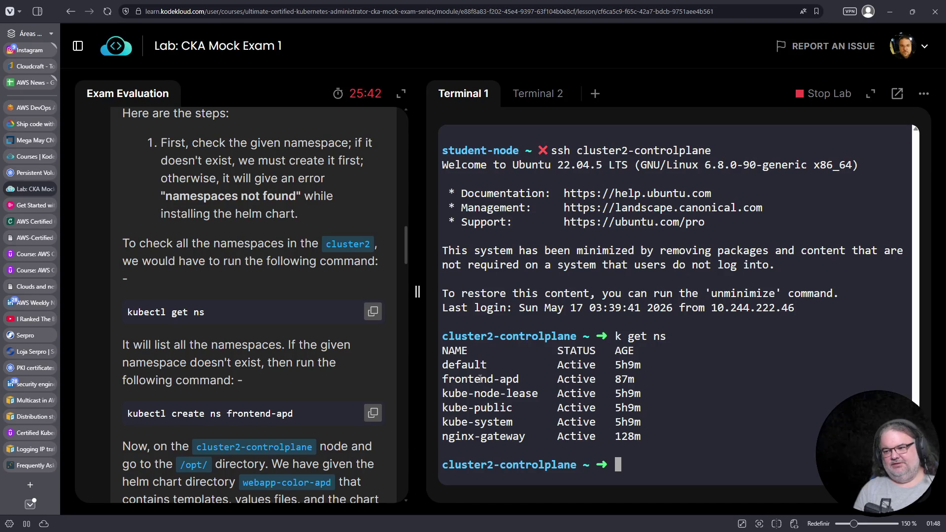
{"action": "double_click", "coordinate": [480, 379]}
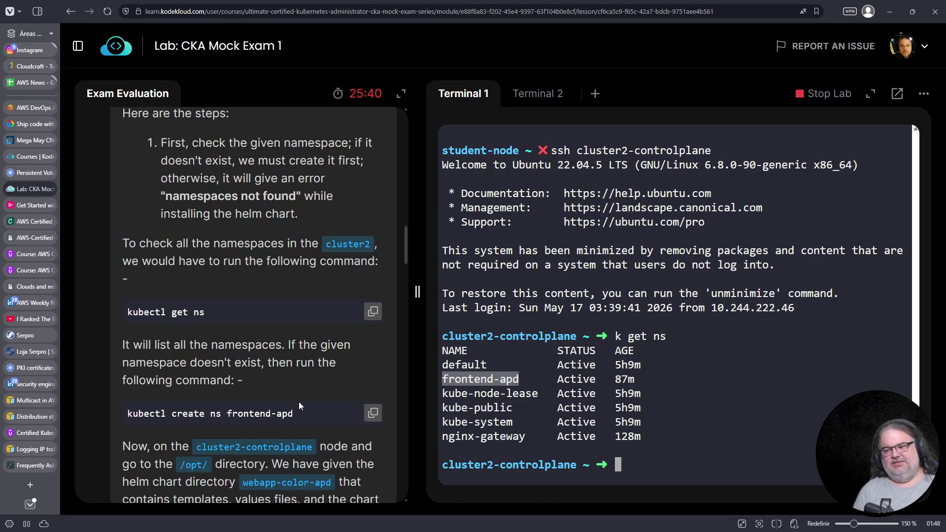
{"action": "scroll", "coordinate": [299, 404], "scroll_direction": "down", "scroll_amount": 3}
{"action": "scroll", "coordinate": [319, 351], "scroll_direction": "down", "scroll_amount": 2}
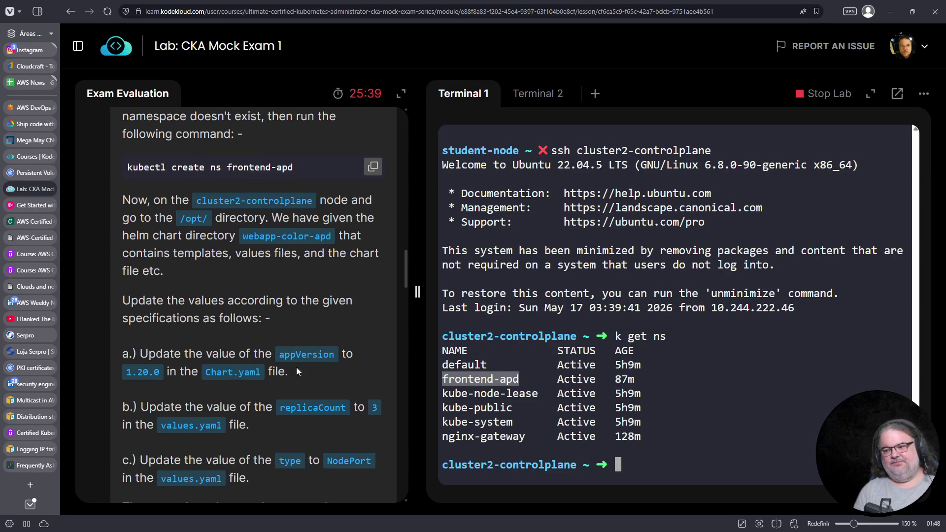
{"action": "left_click", "coordinate": [634, 415]}
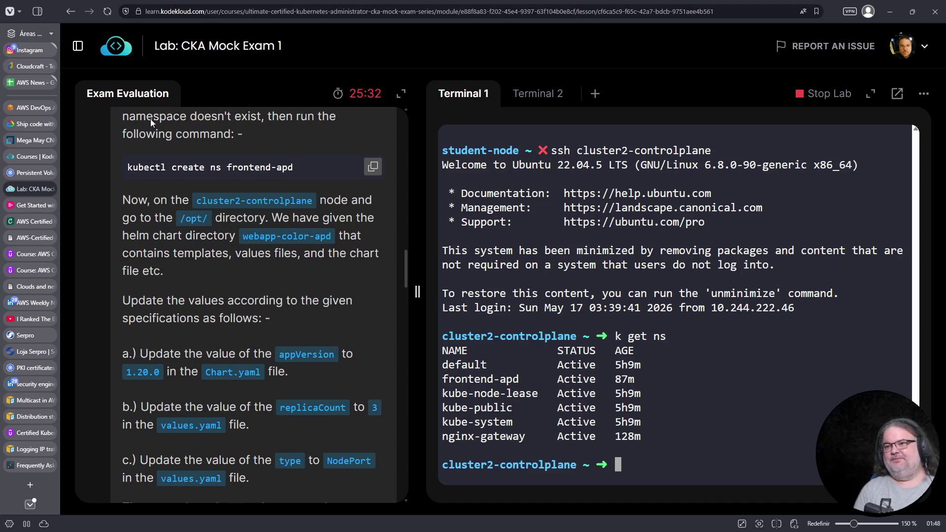
{"action": "left_click", "coordinate": [10, 11]}
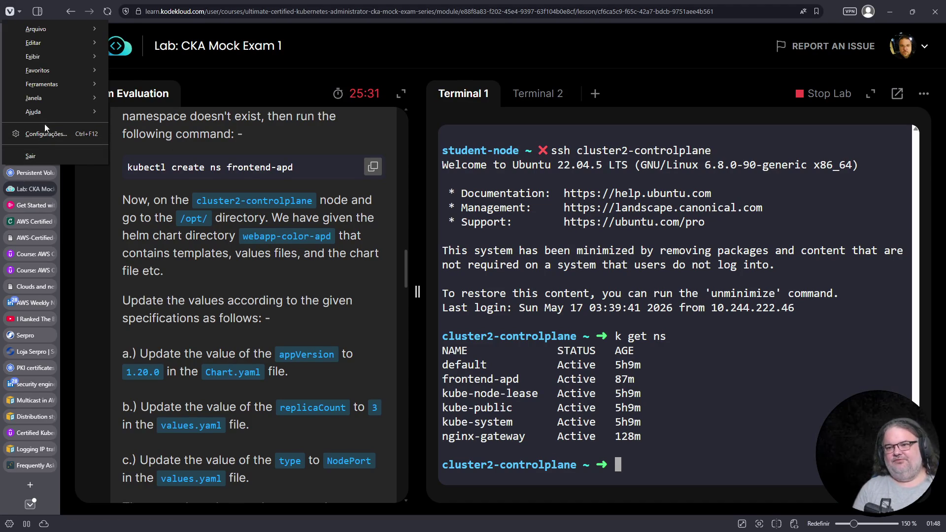
Step: Start the Vivaldi update from Ajuda > Sobre, then close the About tab to return to the lab
{"action": "mouse_move", "coordinate": [42, 111]}
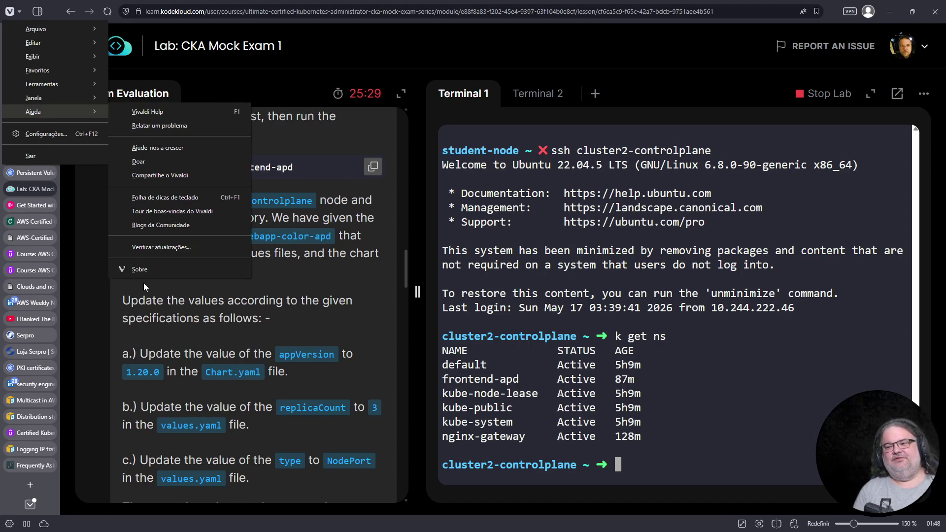
{"action": "left_click", "coordinate": [146, 268]}
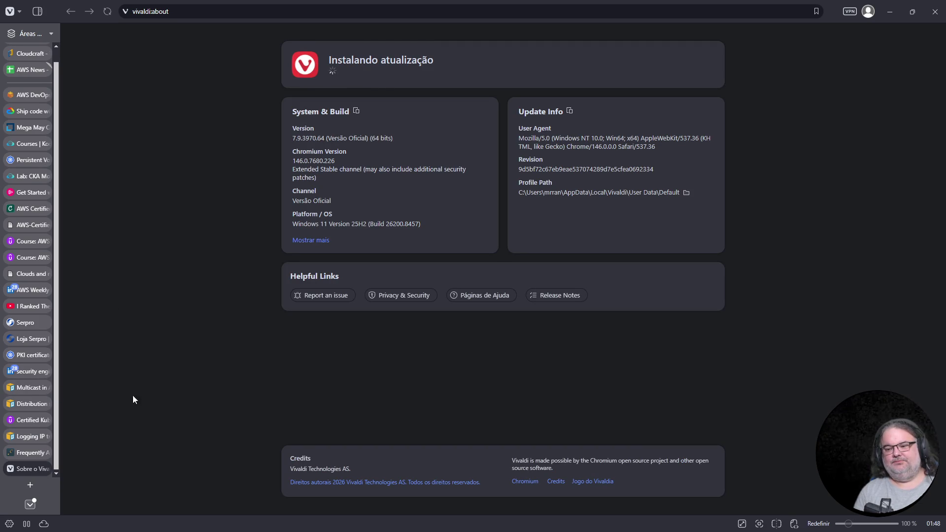
{"action": "middle_click", "coordinate": [35, 470]}
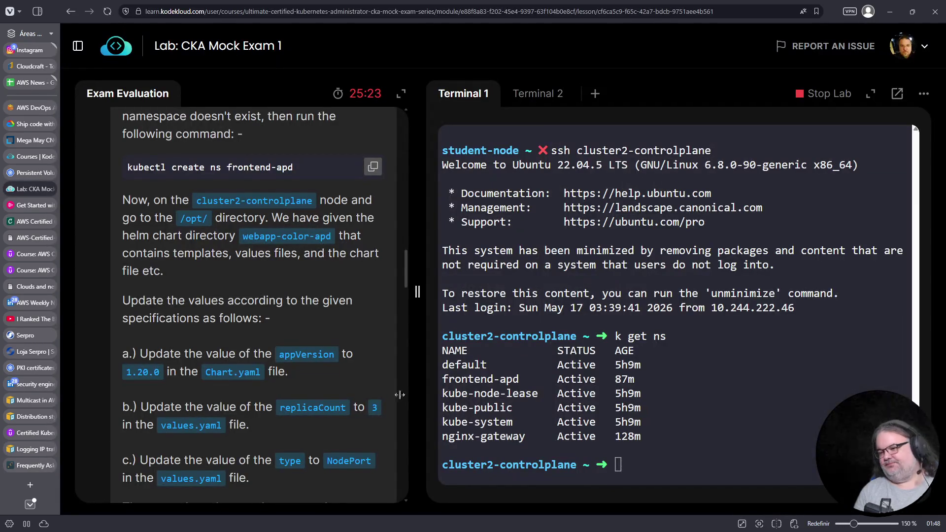
Step: Change into /opt/webapp-color-apd and list the helm chart's files
{"action": "left_click", "coordinate": [636, 406]}
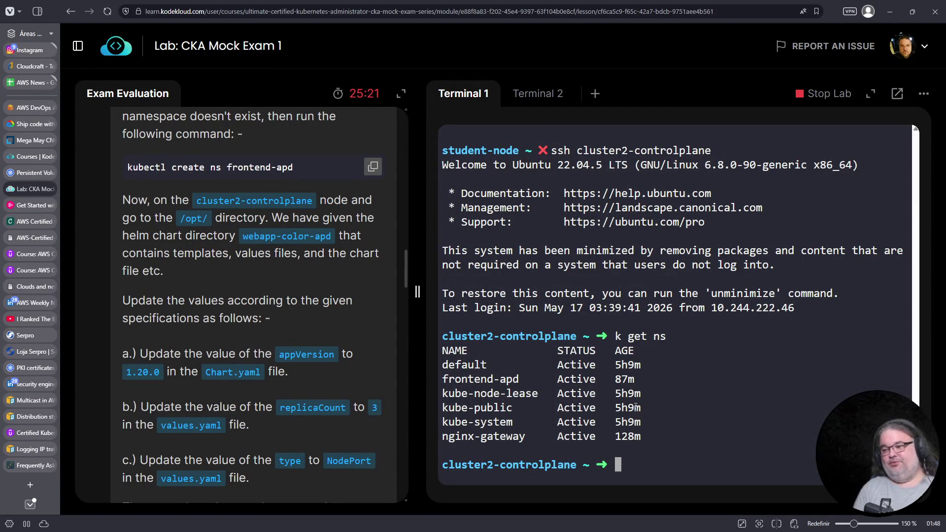
{"action": "type", "text": "cd /opt/"}
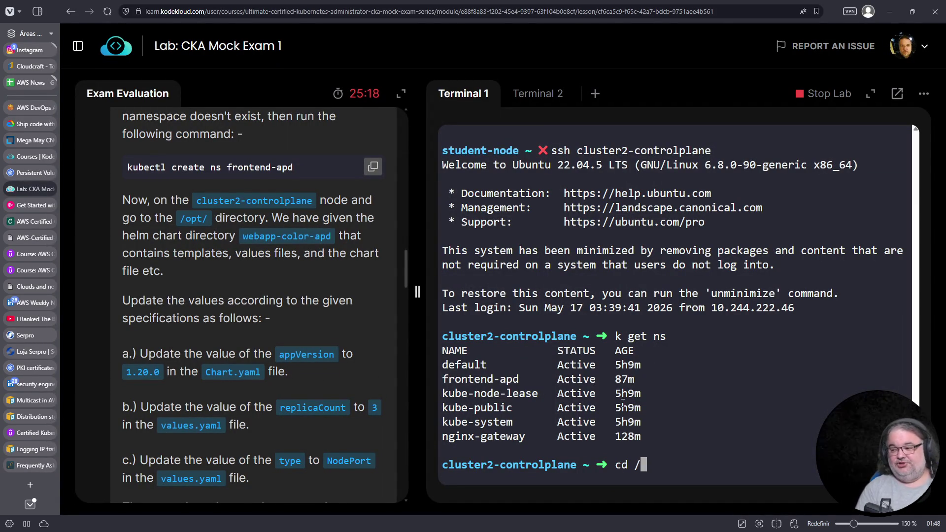
{"action": "key", "text": "Return"}
{"action": "type", "text": "ls"}
{"action": "key", "text": "Return"}
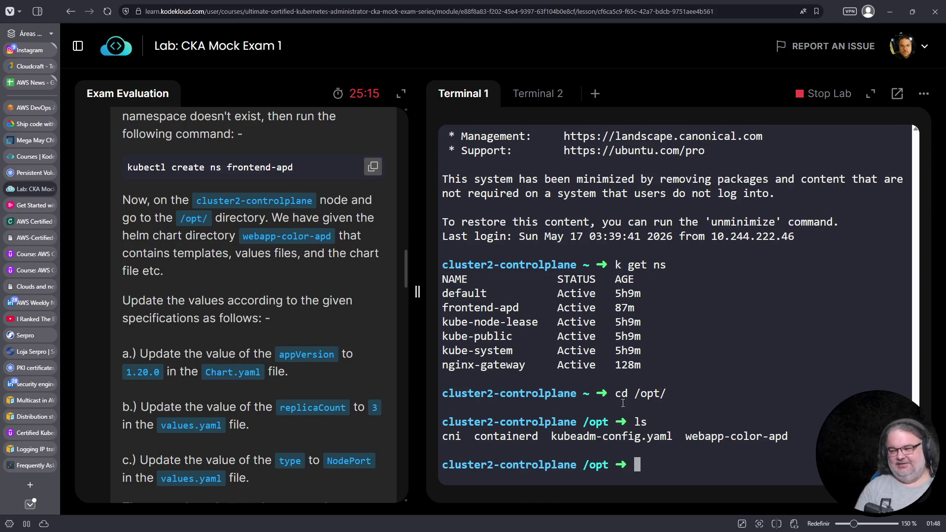
{"action": "type", "text": "vim valu"}
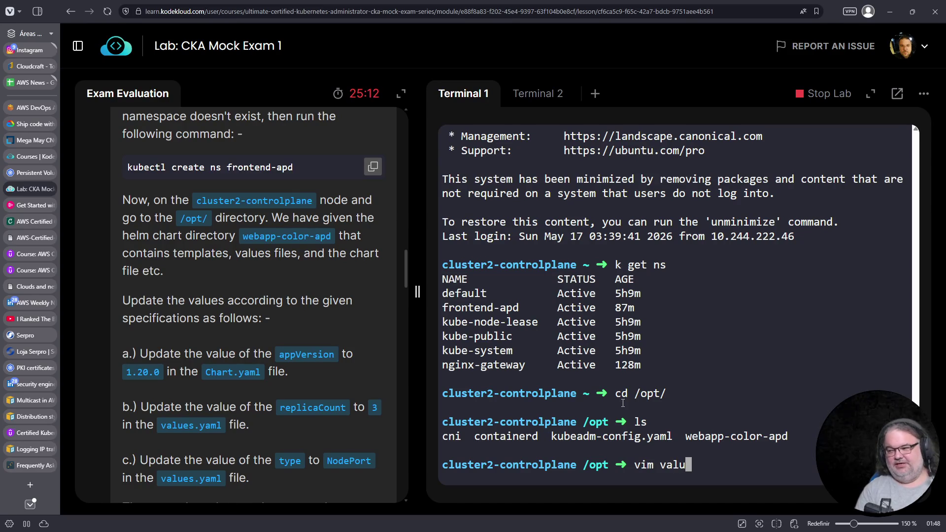
{"action": "key", "text": "ctrl+c"}
{"action": "type", "text": "cd web"}
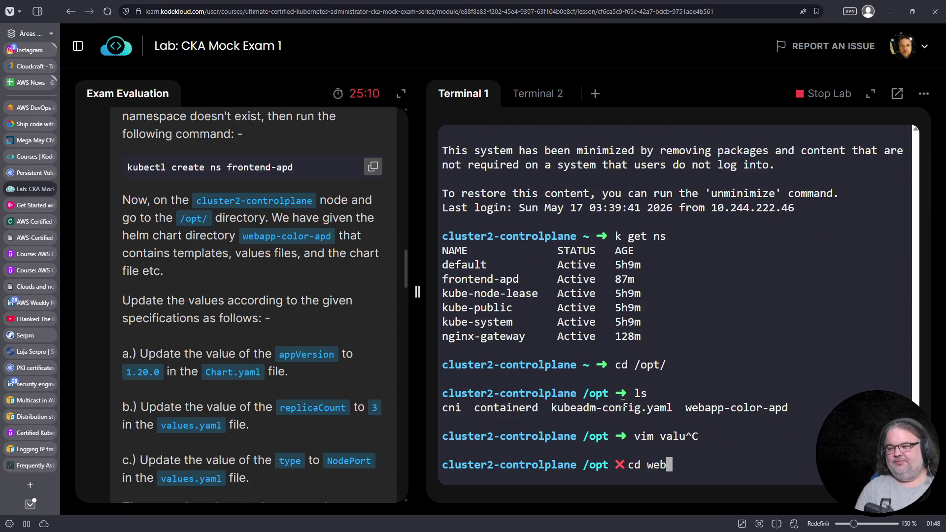
{"action": "key", "text": "Tab"}
{"action": "key", "text": "Return"}
{"action": "type", "text": "ls"}
{"action": "key", "text": "Return"}
Step: Review the image tag in values.yaml in vim and quit unchanged
{"action": "type", "text": "vim valu"}
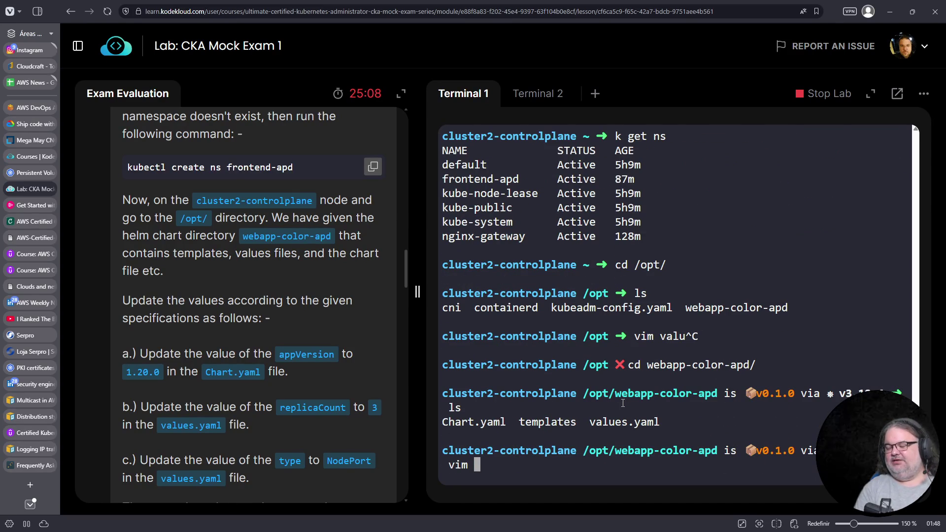
{"action": "key", "text": "Tab"}
{"action": "key", "text": "Return"}
{"action": "key", "text": "Down"}
{"action": "key", "text": "Down"}
{"action": "key", "text": "Down"}
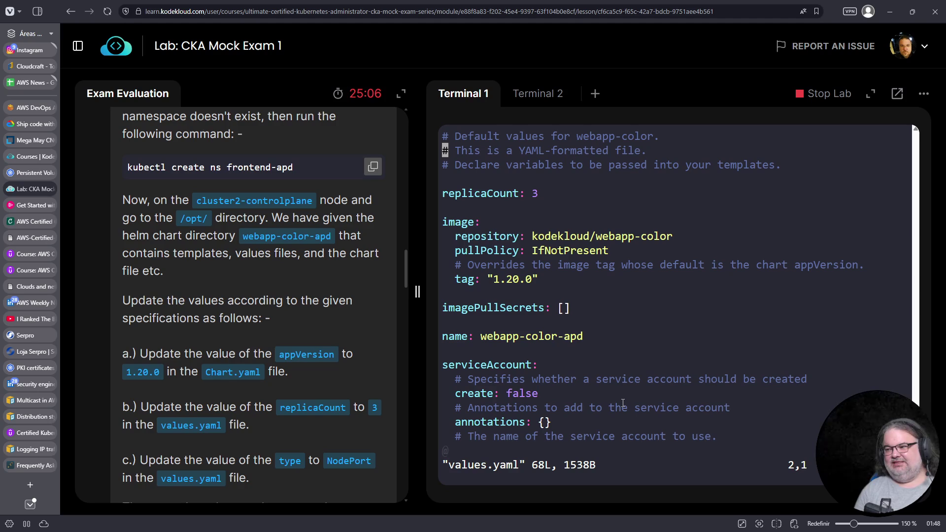
{"action": "key", "text": "Up"}
{"action": "key", "text": "Up"}
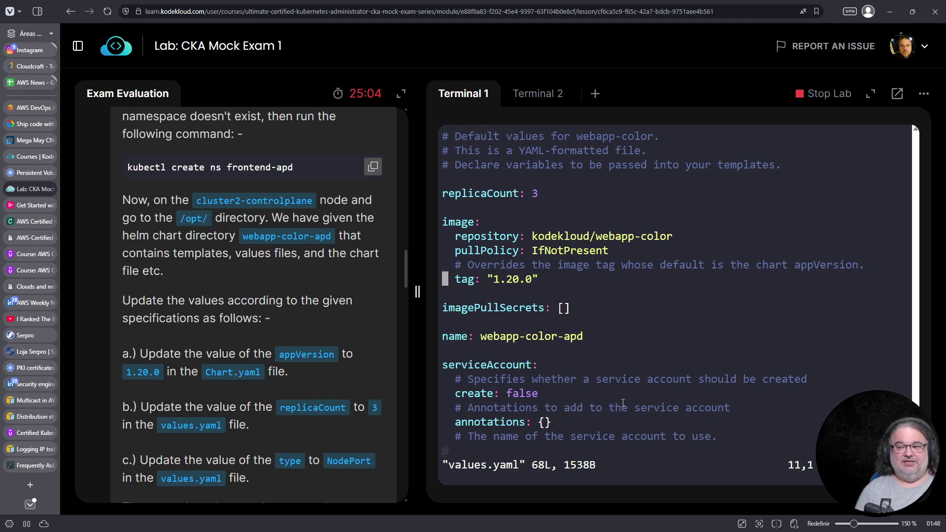
{"action": "type", "text": ":q"}
{"action": "key", "text": "Return"}
Step: Review Chart.yaml's appVersion "v1" in vim and quit with :q! without saving
{"action": "type", "text": "vim Char"}
{"action": "key", "text": "Tab"}
{"action": "key", "text": "Return"}
{"action": "key", "text": "Down"}
{"action": "key", "text": "Down"}
{"action": "key", "text": "Down"}
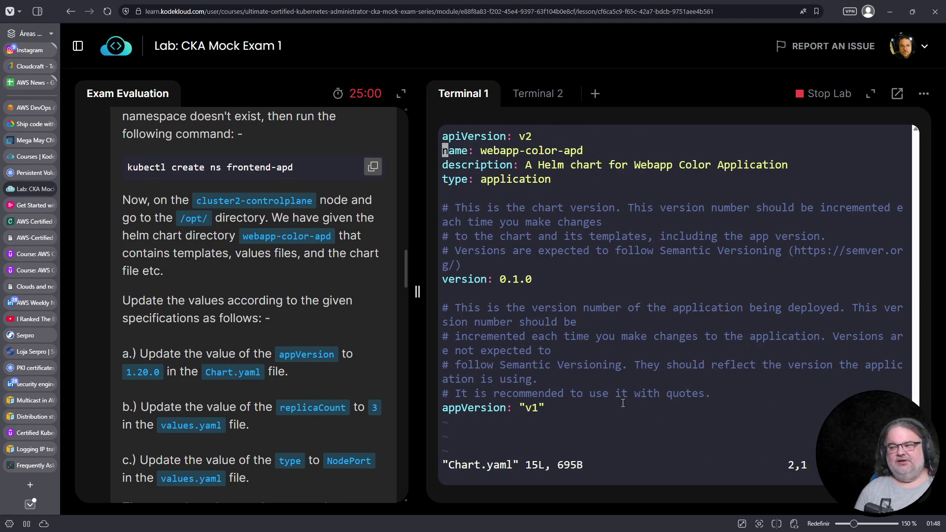
{"action": "key", "text": "dollar"}
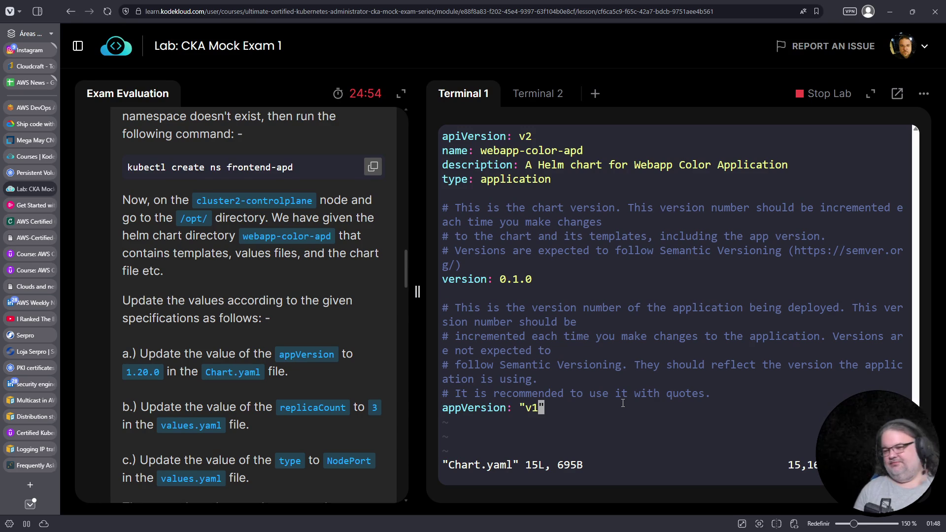
{"action": "scroll", "coordinate": [374, 369], "scroll_direction": "down", "scroll_amount": 3}
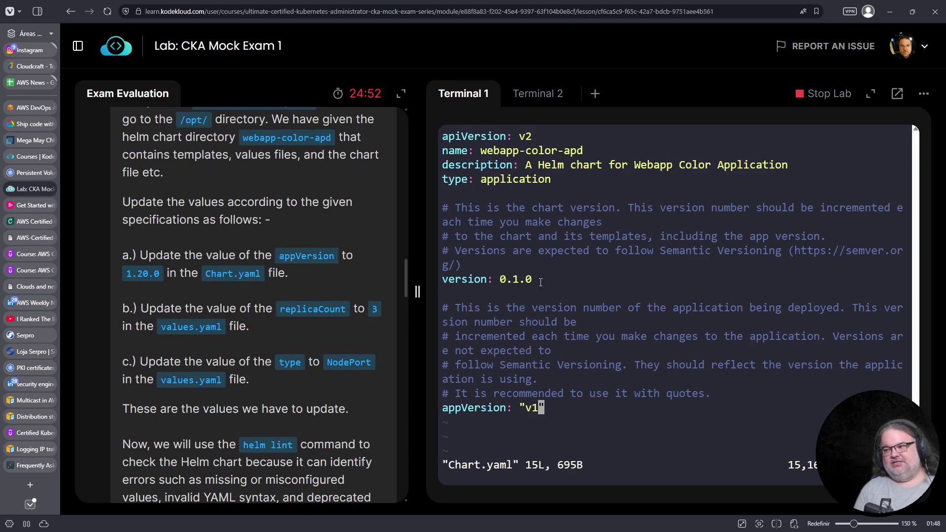
{"action": "key", "text": "Up"}
{"action": "key", "text": "Up"}
{"action": "key", "text": "Up"}
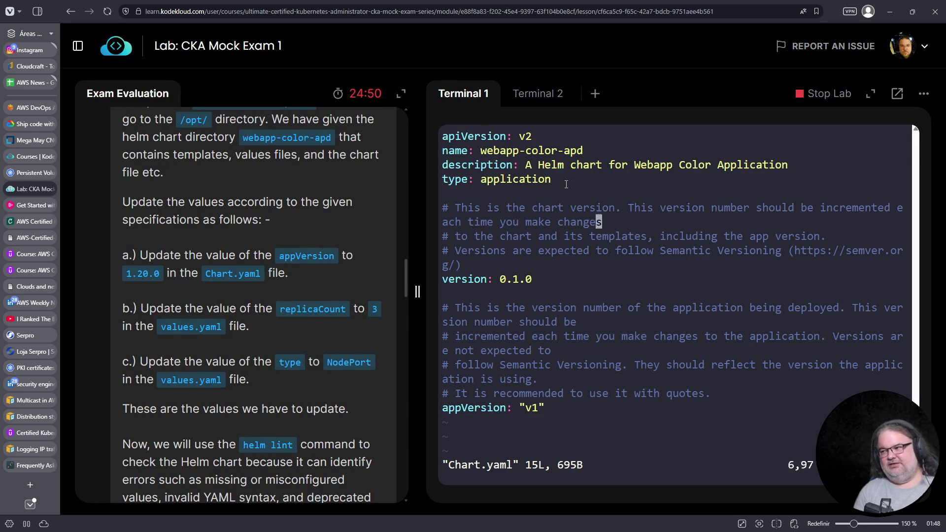
{"action": "key", "text": "Down"}
{"action": "key", "text": "Down"}
{"action": "key", "text": "Down"}
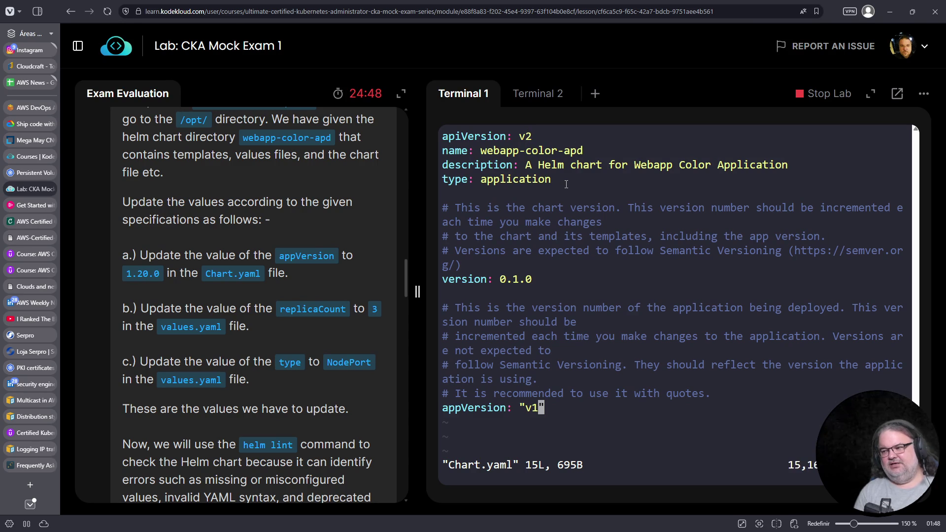
{"action": "type", "text": ":q!"}
{"action": "key", "text": "Return"}
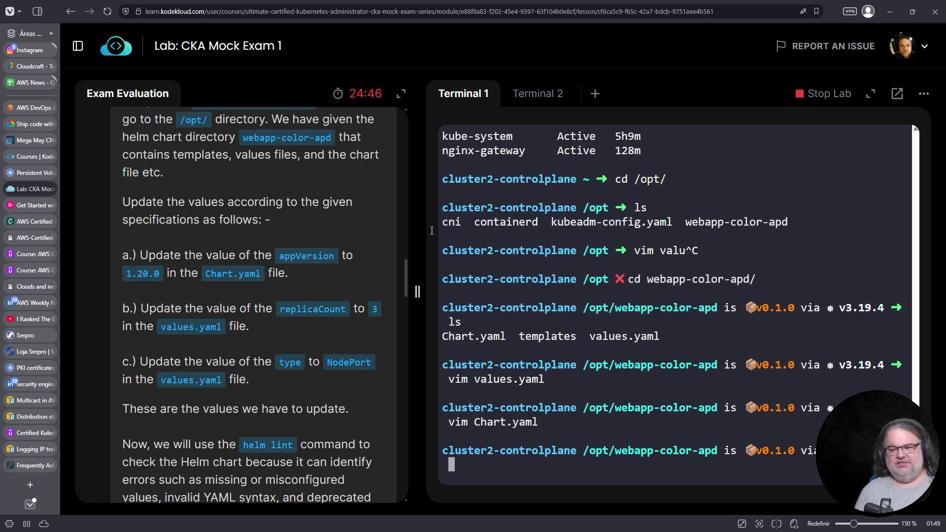
Step: Collapse Q.5's Solution and Task sections in the Exam Evaluation panel
{"action": "scroll", "coordinate": [216, 329], "scroll_direction": "down", "scroll_amount": 2}
{"action": "scroll", "coordinate": [216, 328], "scroll_direction": "down", "scroll_amount": 4}
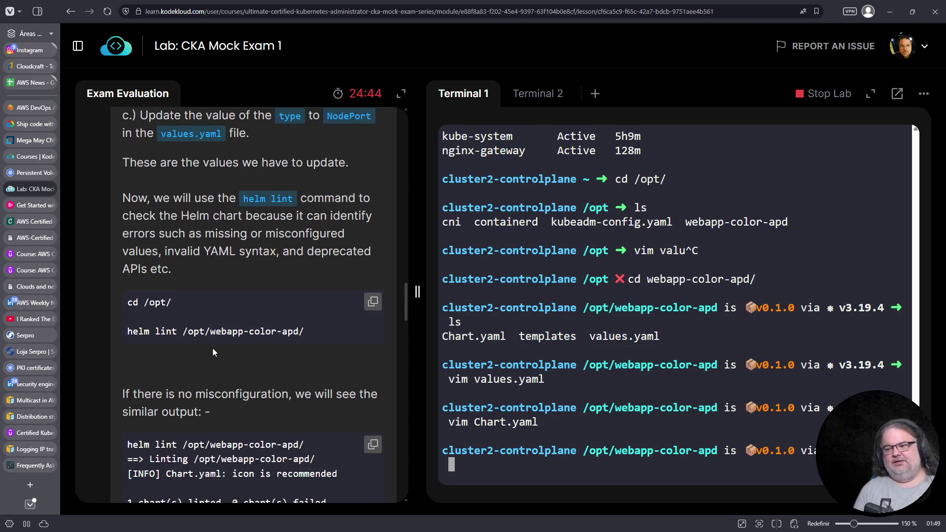
{"action": "scroll", "coordinate": [212, 348], "scroll_direction": "down", "scroll_amount": 2}
{"action": "scroll", "coordinate": [218, 365], "scroll_direction": "down", "scroll_amount": 15}
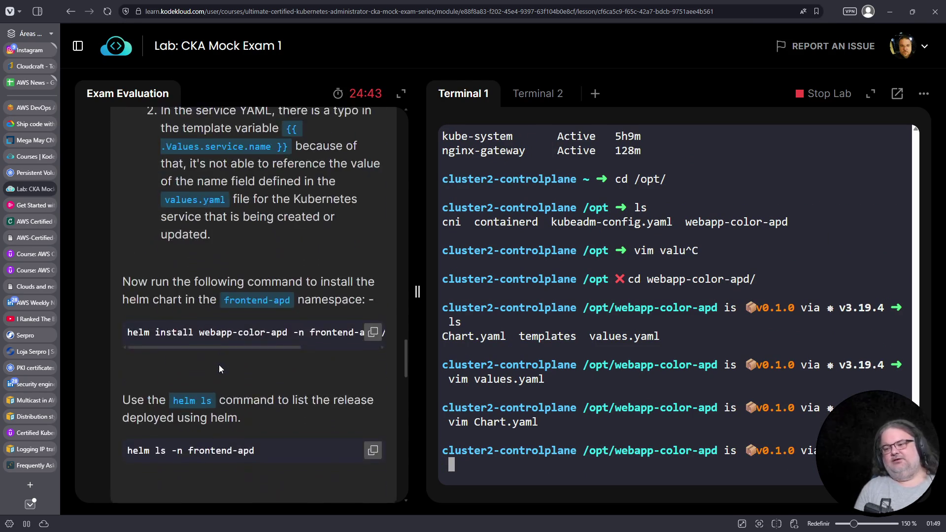
{"action": "scroll", "coordinate": [218, 364], "scroll_direction": "up", "scroll_amount": 10}
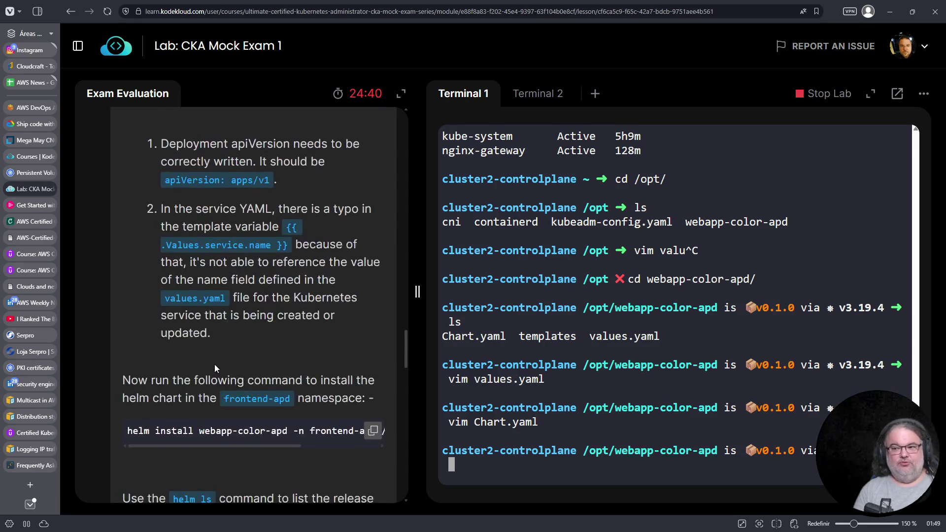
{"action": "scroll", "coordinate": [221, 356], "scroll_direction": "up", "scroll_amount": 14}
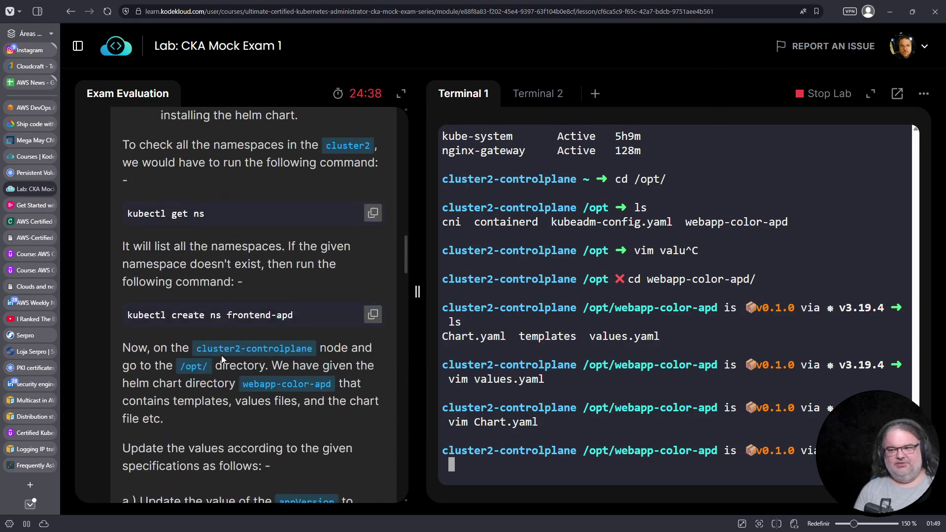
{"action": "scroll", "coordinate": [221, 355], "scroll_direction": "up", "scroll_amount": 4}
{"action": "left_click", "coordinate": [226, 335]}
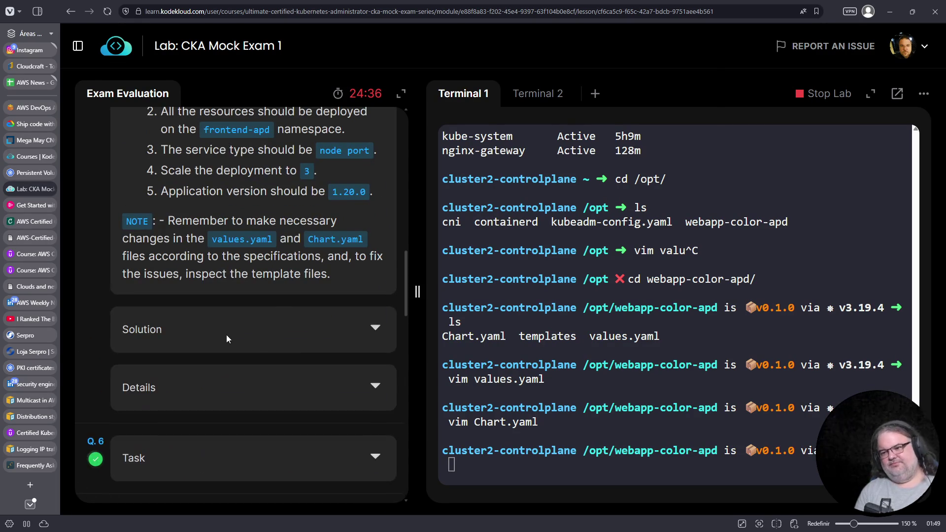
{"action": "scroll", "coordinate": [226, 335], "scroll_direction": "up", "scroll_amount": 7}
{"action": "scroll", "coordinate": [331, 246], "scroll_direction": "up", "scroll_amount": 4}
{"action": "left_click", "coordinate": [382, 231]}
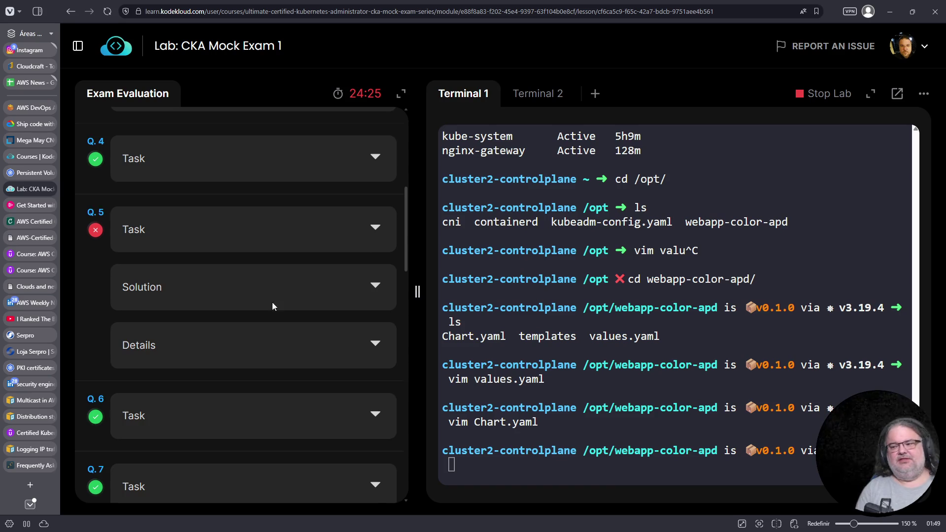
{"action": "scroll", "coordinate": [272, 304], "scroll_direction": "down", "scroll_amount": 5}
Step: Expand Q.8, log out of cluster2-controlplane and ssh into cluster1-controlplane
{"action": "left_click", "coordinate": [376, 215]}
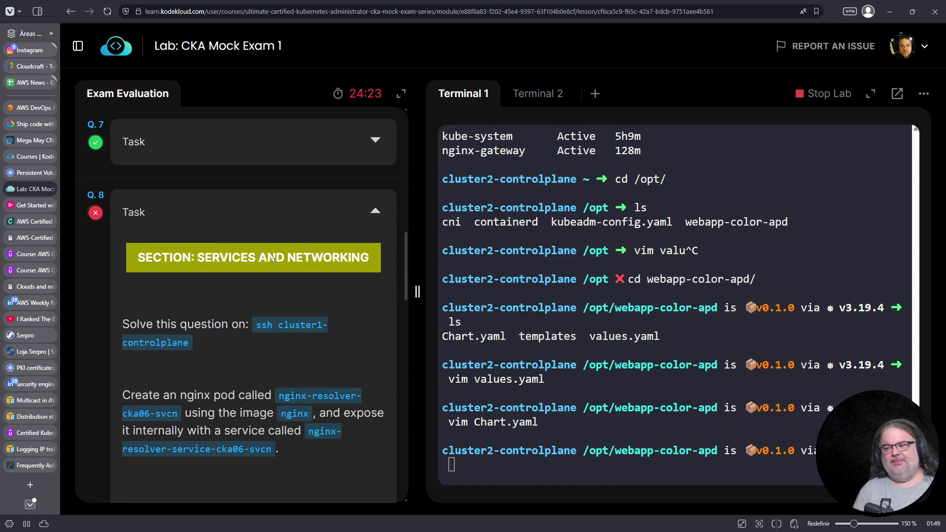
{"action": "left_click", "coordinate": [570, 363]}
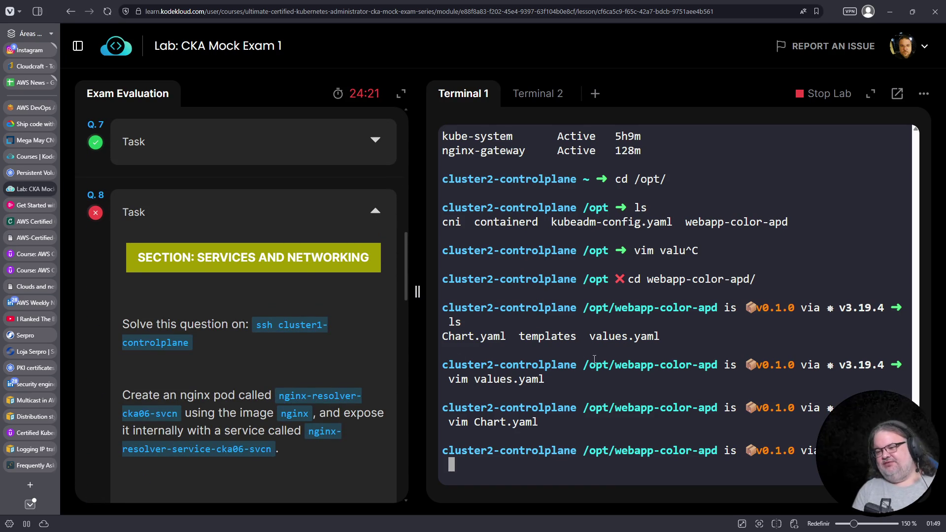
{"action": "key", "text": "ctrl+c"}
{"action": "key", "text": "ctrl+d"}
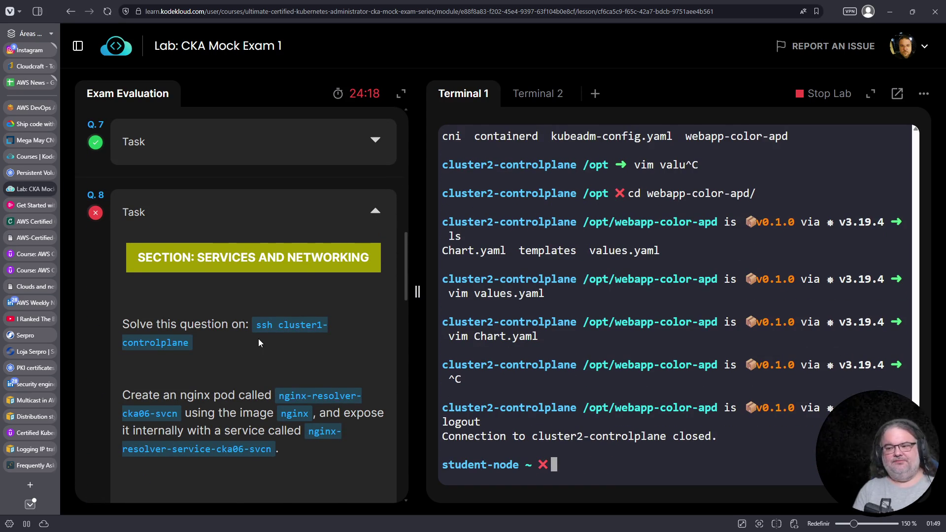
{"action": "scroll", "coordinate": [258, 340], "scroll_direction": "down", "scroll_amount": 2}
{"action": "left_click", "coordinate": [254, 231]}
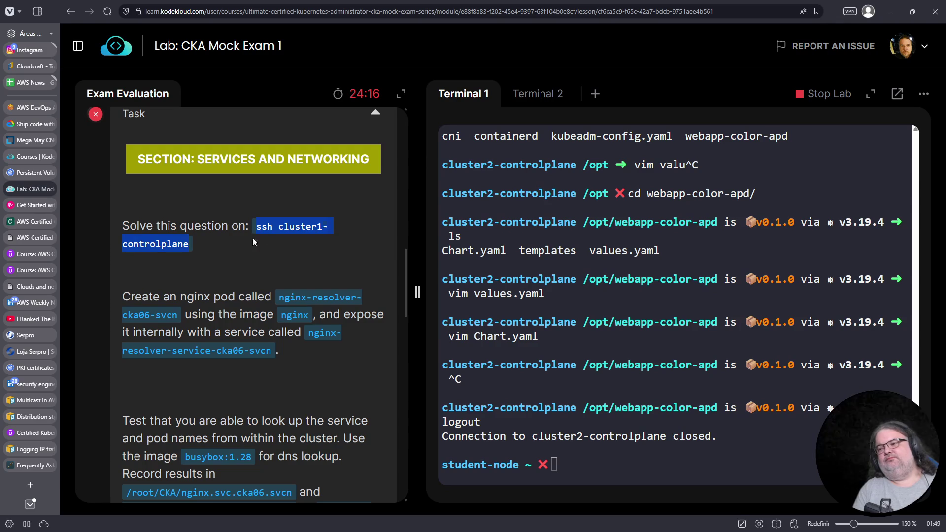
{"action": "right_click", "coordinate": [190, 249]}
{"action": "left_click", "coordinate": [202, 257]}
{"action": "right_click", "coordinate": [698, 461]}
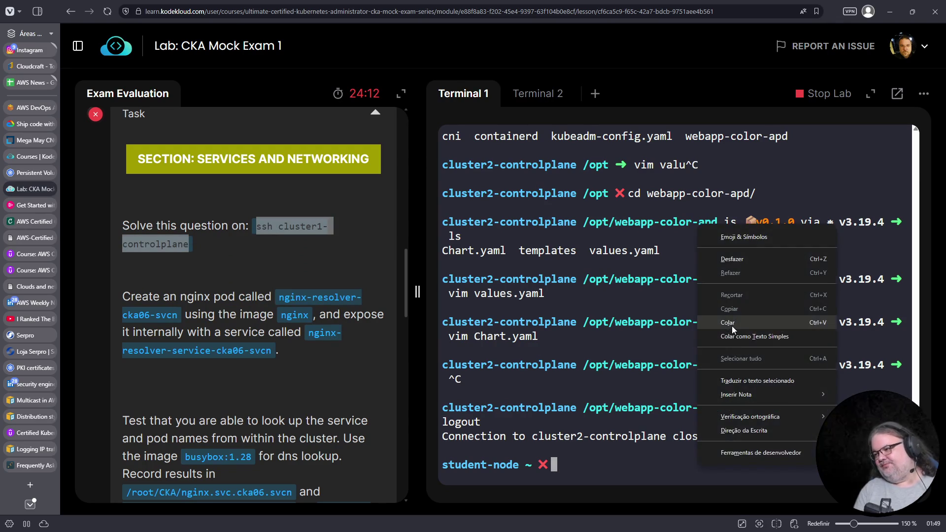
{"action": "left_click", "coordinate": [732, 326]}
{"action": "key", "text": "Return"}
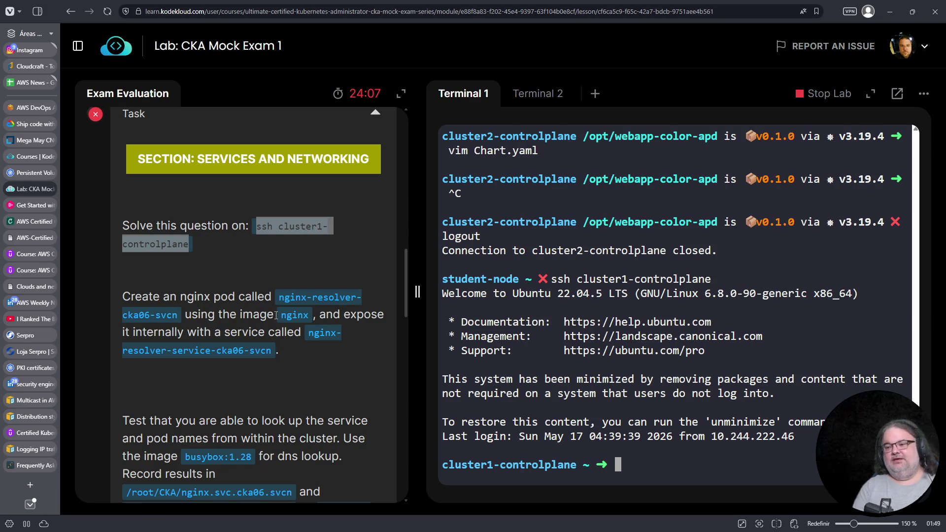
Step: List pods, then find the nginx services with k get svc | fgrep nginx
{"action": "scroll", "coordinate": [301, 353], "scroll_direction": "down", "scroll_amount": 1}
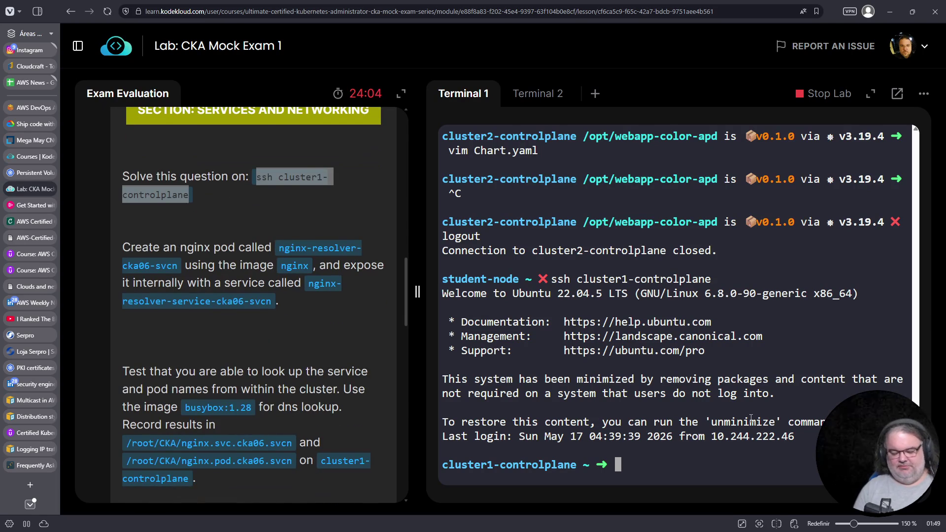
{"action": "type", "text": "k get pods"}
{"action": "key", "text": "Return"}
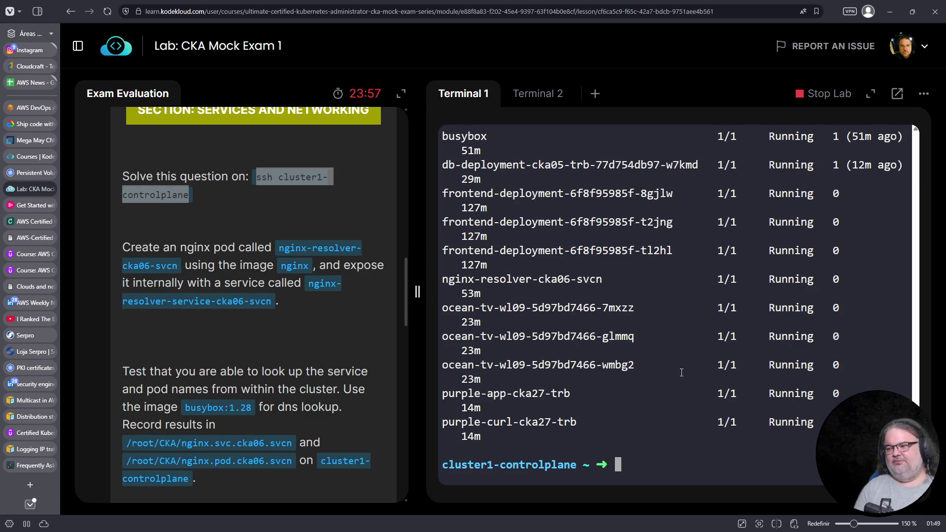
{"action": "key", "text": "Up"}
{"action": "key", "text": "BackSpace"}
{"action": "key", "text": "BackSpace"}
{"action": "key", "text": "BackSpace"}
{"action": "type", "text": "svc | fgrep "}
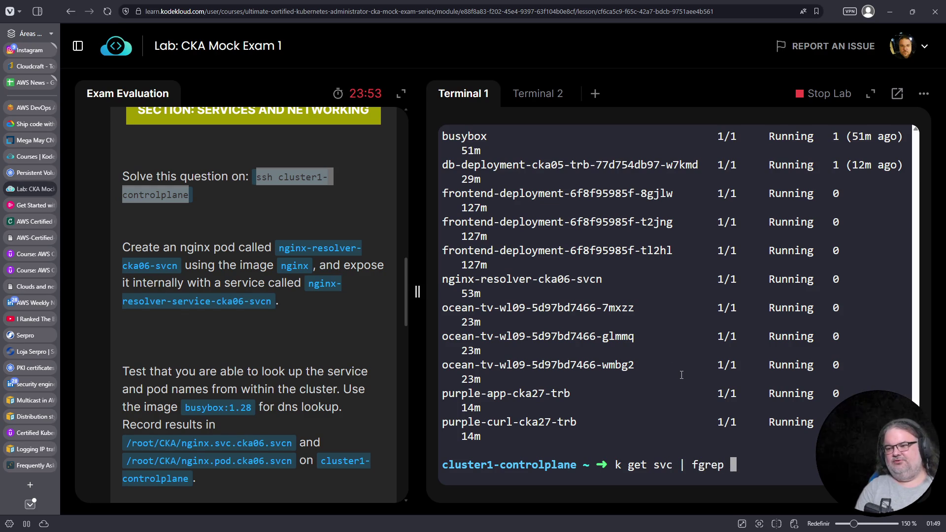
{"action": "type", "text": "nginx"}
{"action": "key", "text": "Return"}
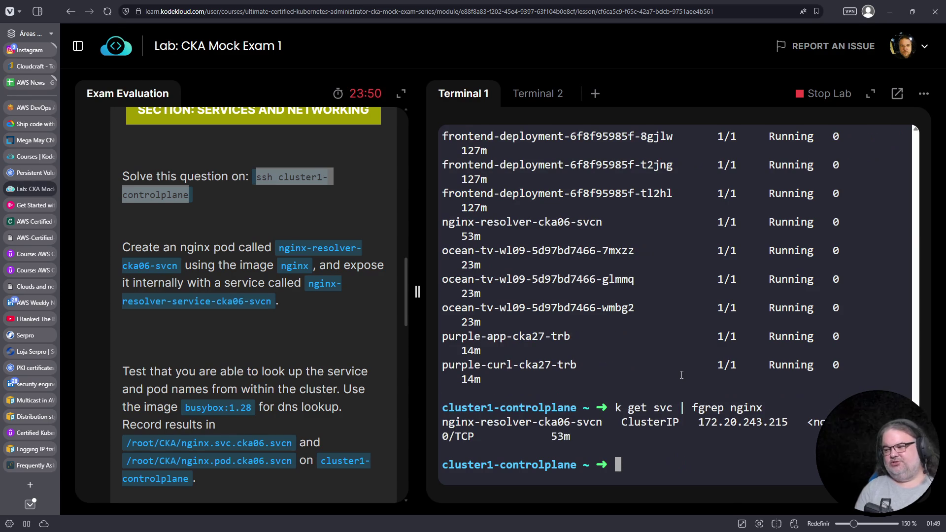
Step: Export service nginx-resolver-cka06-svcn to svc.yaml and open it in vim
{"action": "left_click_drag", "start_coordinate": [309, 283], "coordinate": [272, 304]}
{"action": "right_click", "coordinate": [271, 304]}
{"action": "left_click", "coordinate": [286, 316]}
{"action": "left_click", "coordinate": [675, 465]}
{"action": "type", "text": "k"}
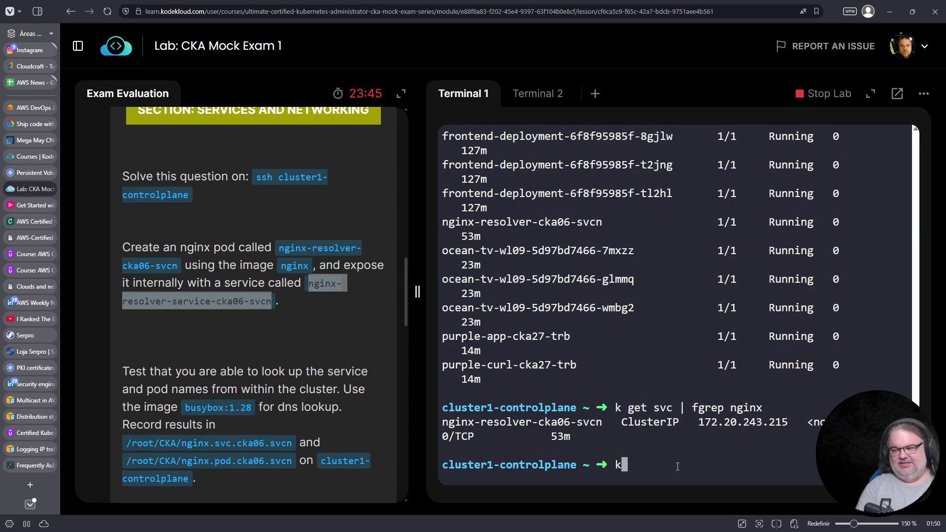
{"action": "type", "text": " get s"}
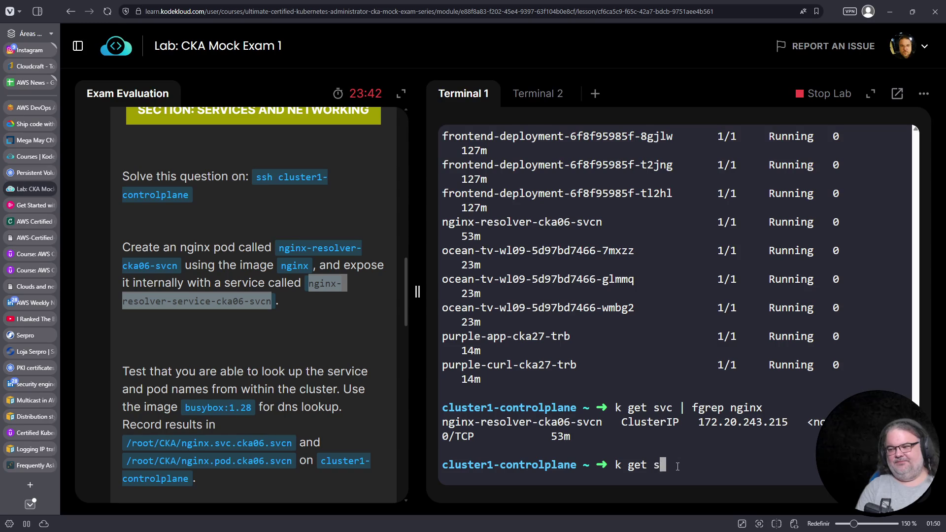
{"action": "type", "text": "vc nginx-resolver-cka06-s"}
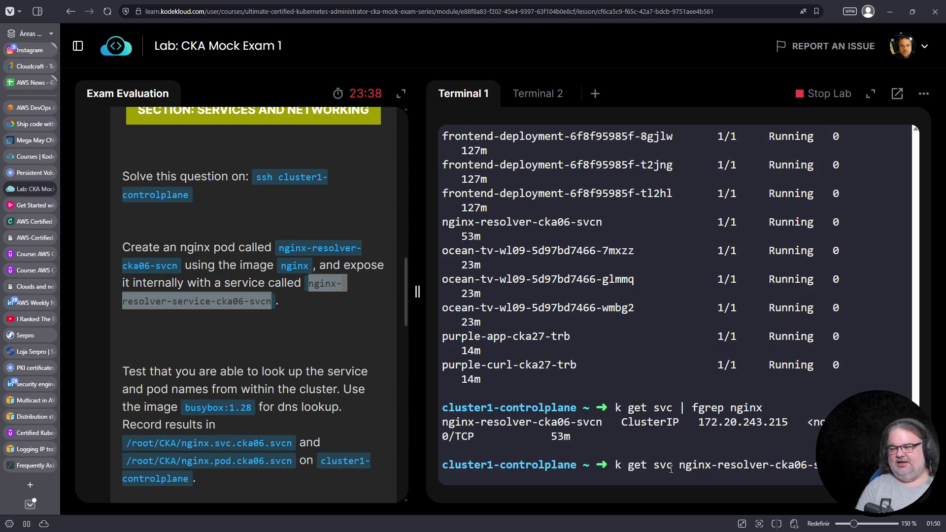
{"action": "key", "text": "Return"}
{"action": "type", "text": "svc.yaml"}
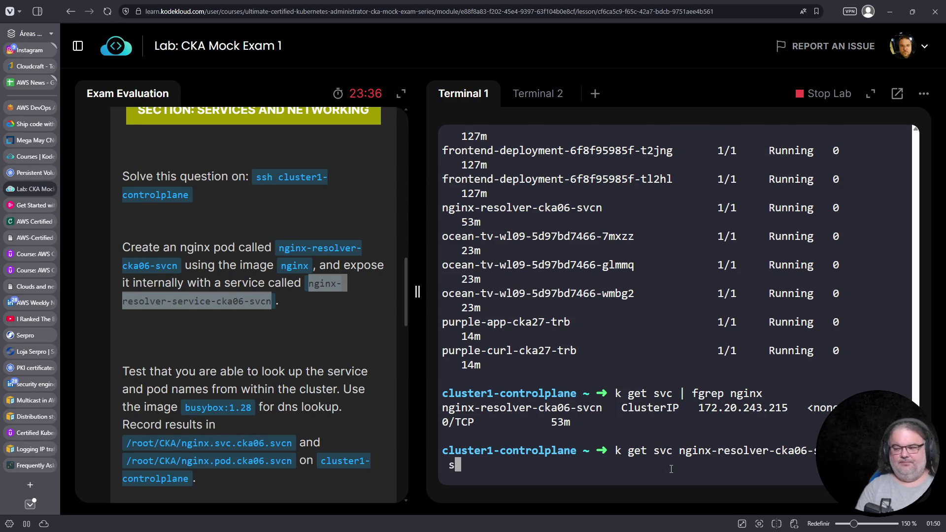
{"action": "key", "text": "Return"}
{"action": "type", "text": "vim svc.yaml"}
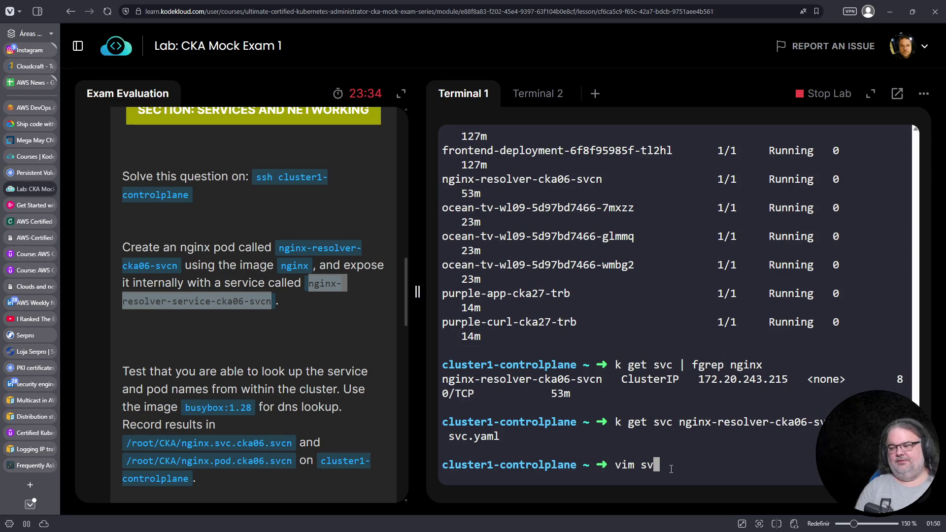
{"action": "key", "text": "Return"}
Step: Delete the clusterIP, ipFamilyPolicy, status, resourceVersion, uid and creationTimestamp lines from svc.yaml
{"action": "key", "text": "Down"}
{"action": "key", "text": "Down"}
{"action": "key", "text": "Down"}
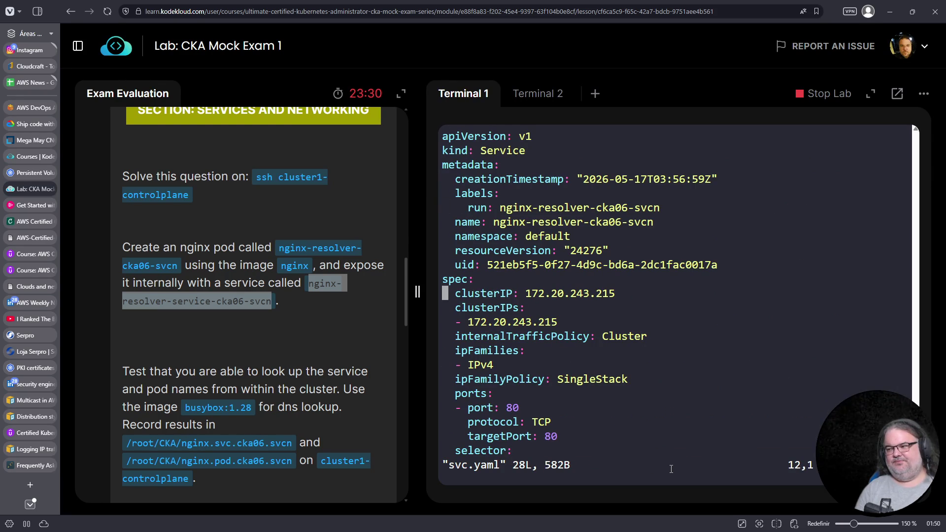
{"action": "key", "text": "d"}
{"action": "key", "text": "d"}
{"action": "key", "text": "d"}
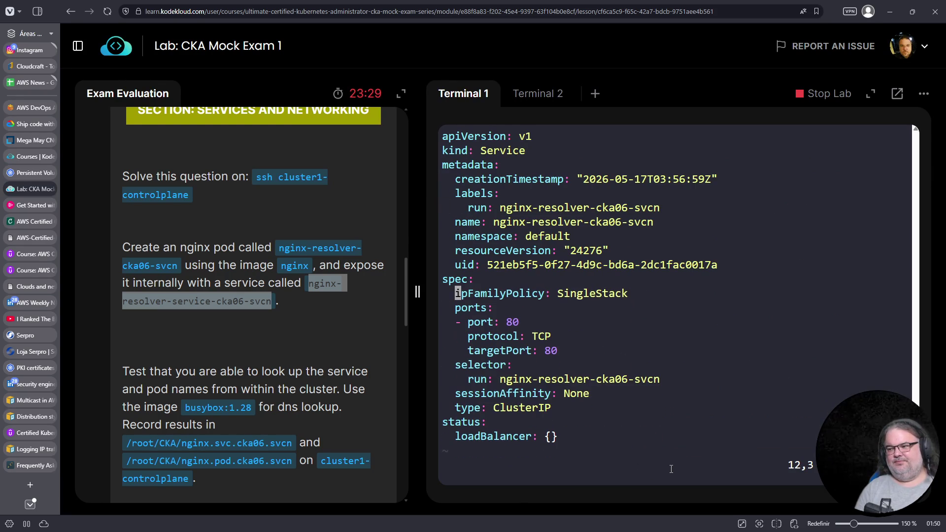
{"action": "key", "text": "d"}
{"action": "key", "text": "d"}
{"action": "key", "text": "Down"}
{"action": "key", "text": "Down"}
{"action": "key", "text": "Down"}
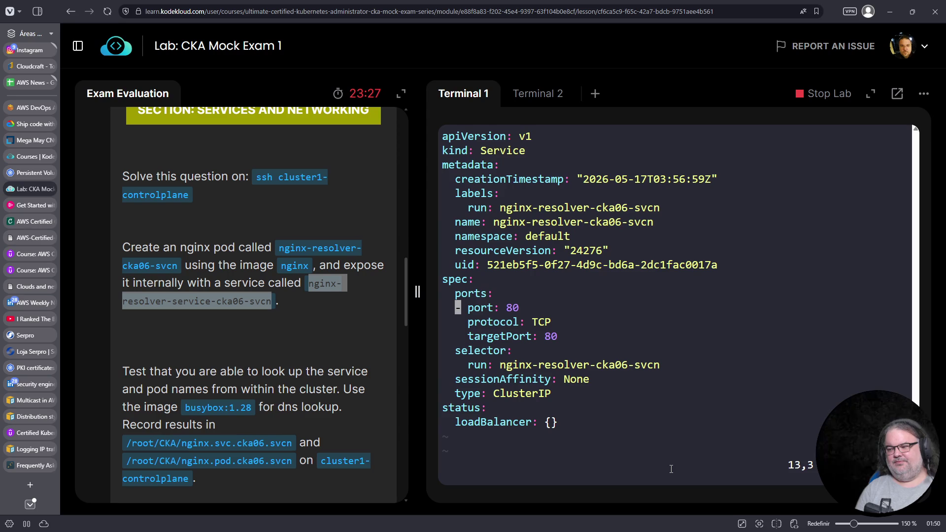
{"action": "key", "text": "d"}
{"action": "key", "text": "d"}
{"action": "key", "text": "d"}
{"action": "key", "text": "Up"}
{"action": "key", "text": "Up"}
{"action": "key", "text": "Up"}
{"action": "key", "text": "Down"}
{"action": "key", "text": "Down"}
{"action": "key", "text": "Down"}
{"action": "key", "text": "Down"}
{"action": "key", "text": "d"}
{"action": "key", "text": "d"}
{"action": "key", "text": "d"}
{"action": "key", "text": "d"}
{"action": "key", "text": "Up"}
{"action": "key", "text": "Up"}
{"action": "key", "text": "Up"}
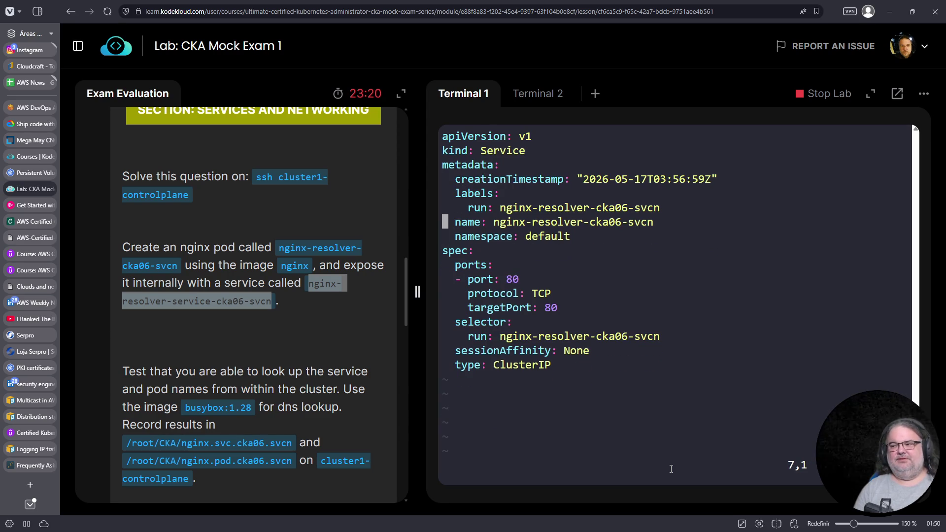
{"action": "key", "text": "d"}
{"action": "key", "text": "d"}
{"action": "key", "text": "Down"}
{"action": "key", "text": "Down"}
Step: Change the service name to nginx-resolver-service-cka06-svcn
{"action": "key", "text": "Right"}
{"action": "key", "text": "Right"}
{"action": "key", "text": "Right"}
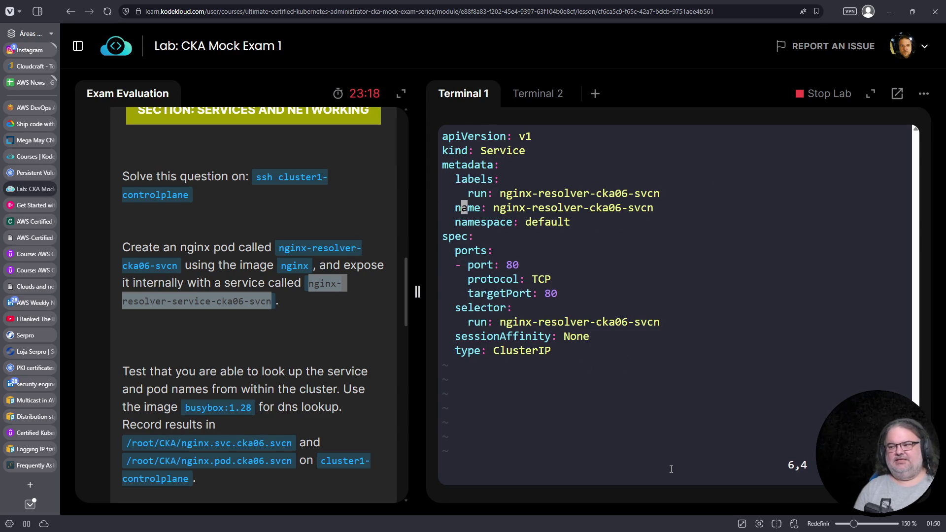
{"action": "key", "text": "D"}
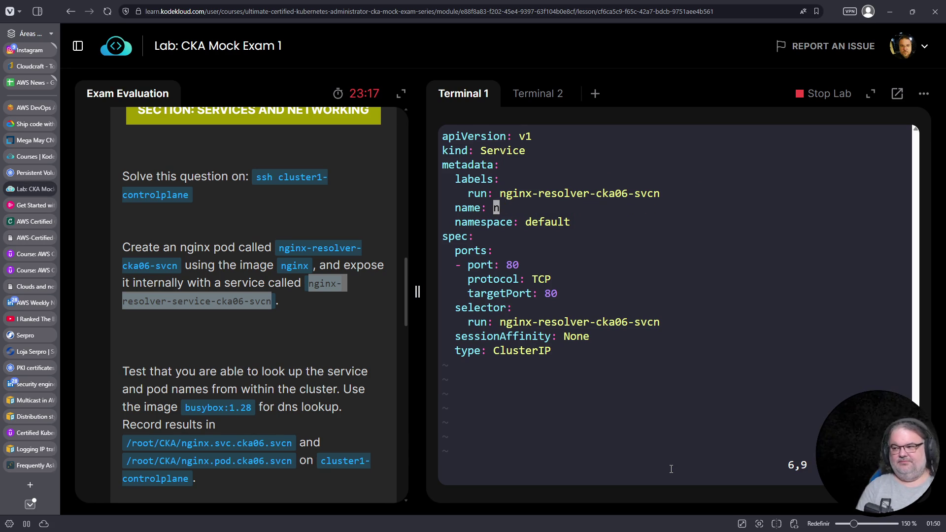
{"action": "key", "text": "s"}
{"action": "right_click", "coordinate": [726, 388]}
{"action": "left_click", "coordinate": [781, 250]}
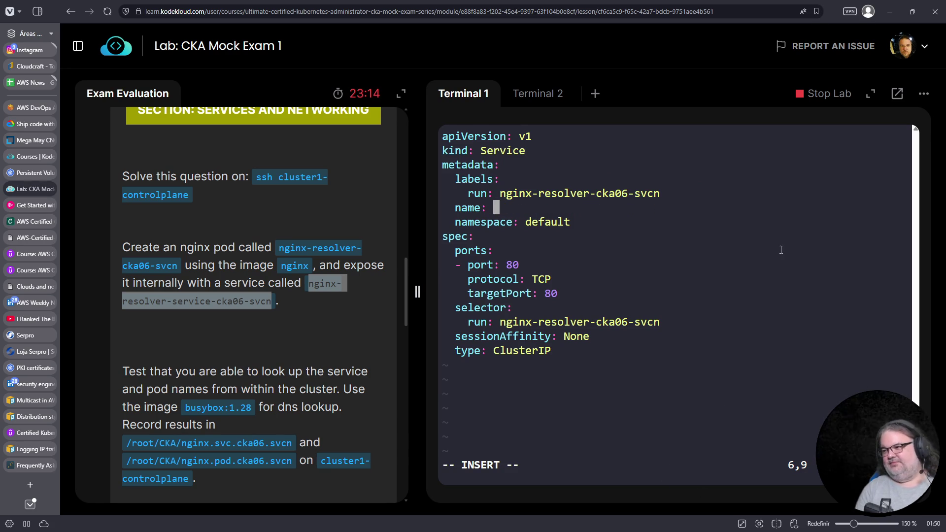
{"action": "key", "text": "ctrl+v"}
{"action": "key", "text": "Up"}
Step: Replace the run label value with nginx-resolver-service-cka06-svcn
{"action": "key", "text": "Home"}
{"action": "key", "text": "Right"}
{"action": "key", "text": "Right"}
{"action": "key", "text": "Right"}
{"action": "key", "text": "Right"}
{"action": "key", "text": "Left"}
{"action": "key", "text": "Left"}
{"action": "key", "text": "Left"}
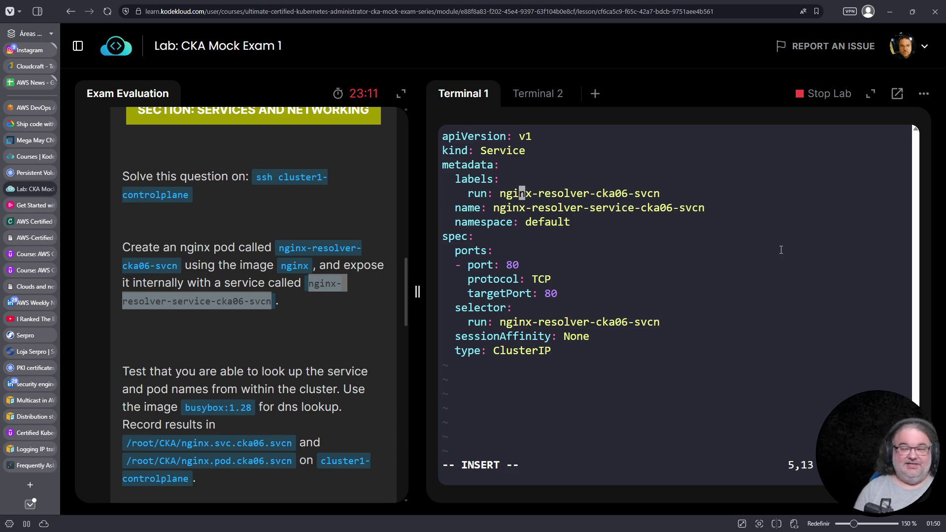
{"action": "key", "text": "Left"}
{"action": "key", "text": "Left"}
{"action": "key", "text": "Left"}
{"action": "type", "text": "D"}
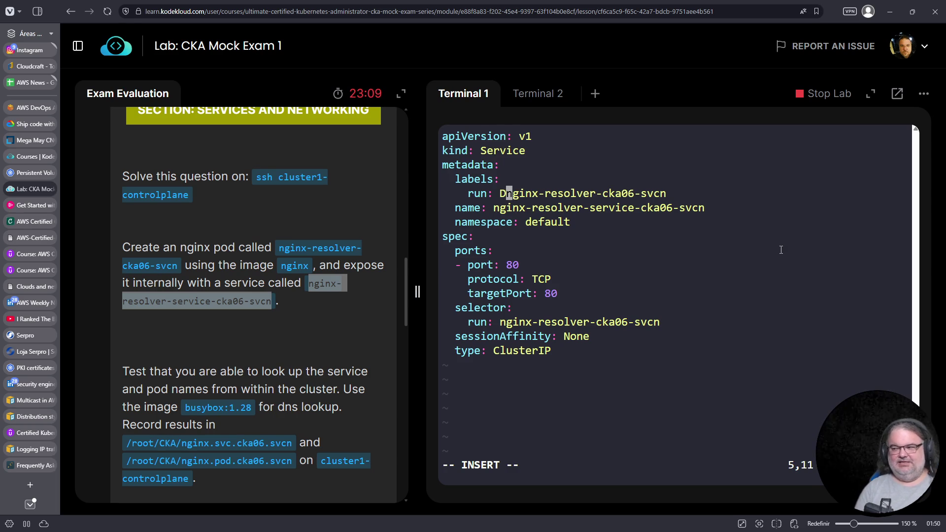
{"action": "key", "text": "Escape"}
{"action": "key", "text": "x"}
{"action": "key", "text": "shift+d"}
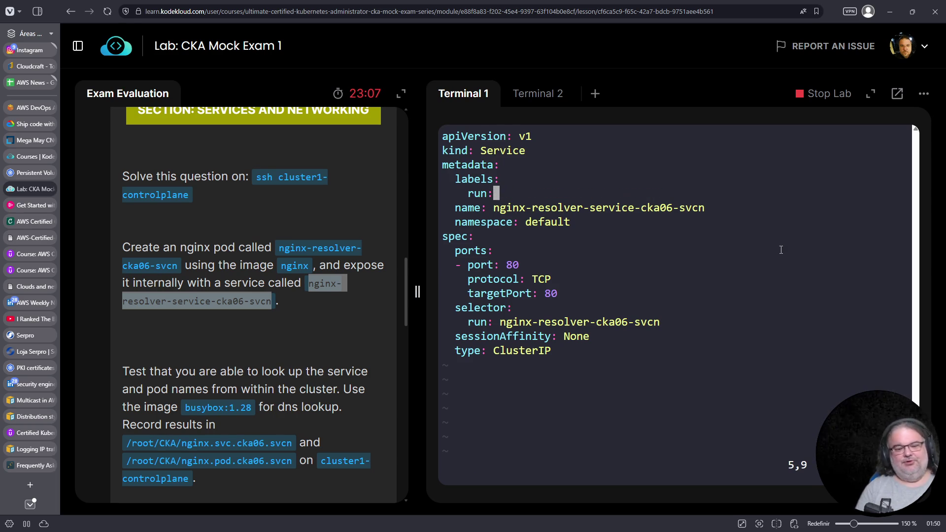
{"action": "key", "text": "a"}
{"action": "right_click", "coordinate": [783, 346]}
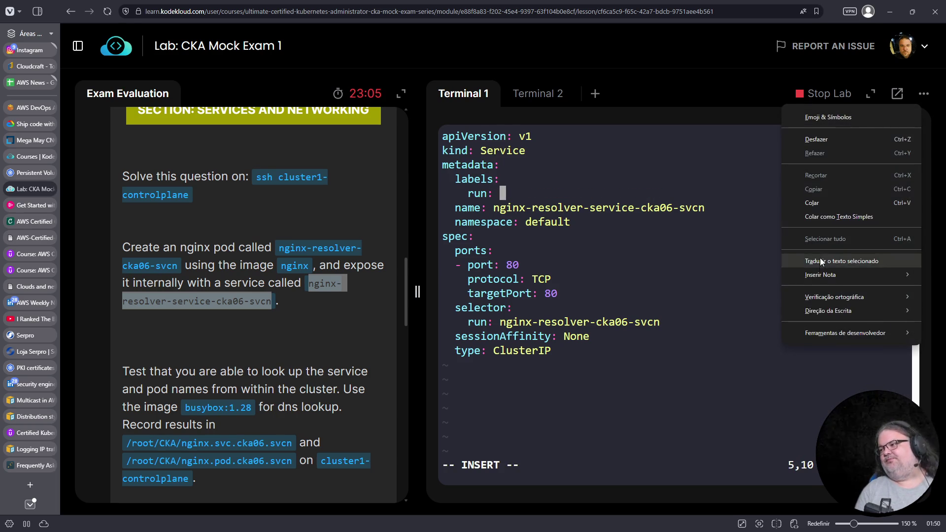
{"action": "left_click", "coordinate": [823, 202]}
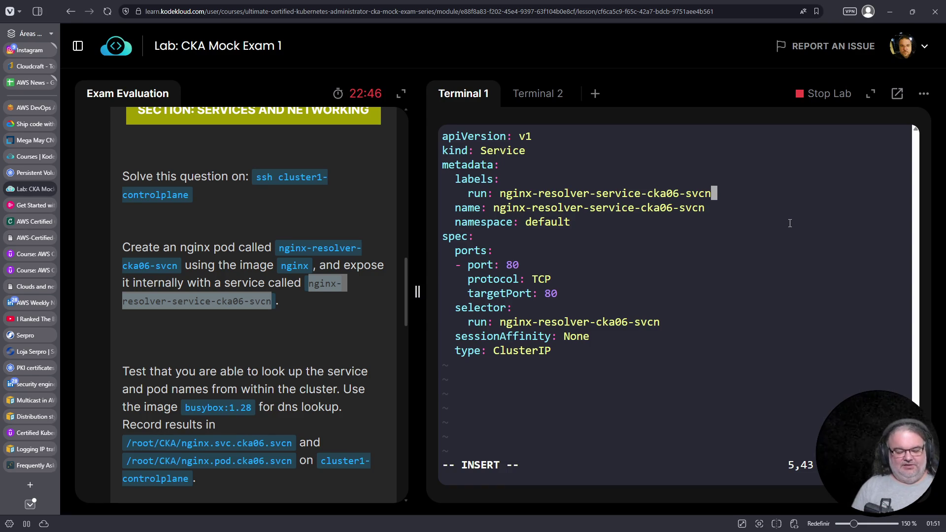
Step: Load twitch.tv in a new browser tab
{"action": "key", "text": "ctrl+t"}
{"action": "type", "text": "twi"}
{"action": "key", "text": "Return"}
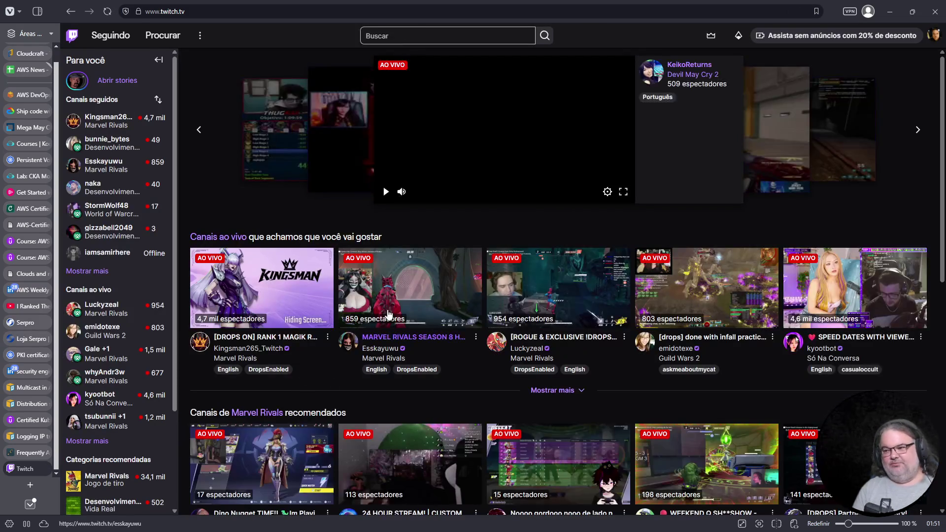
Step: Watch a live Marvel Rivals stream on Twitch, then return to the Lab: CKA Mock Exam tab
{"action": "left_click", "coordinate": [434, 308]}
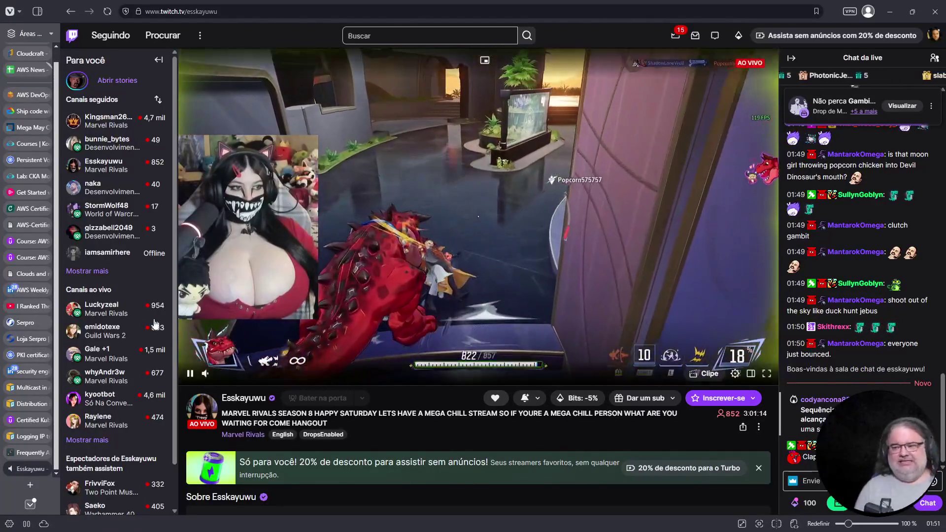
{"action": "mouse_move", "coordinate": [193, 385]}
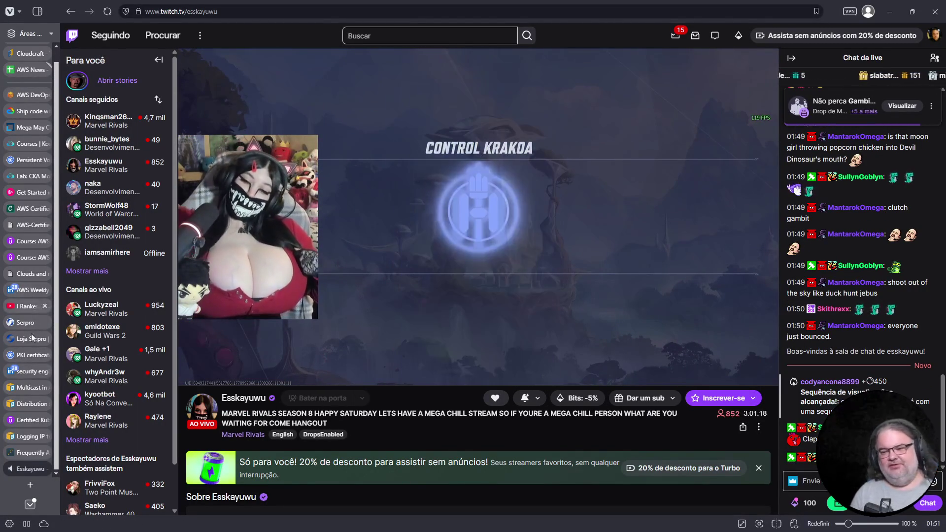
{"action": "left_click", "coordinate": [30, 179]}
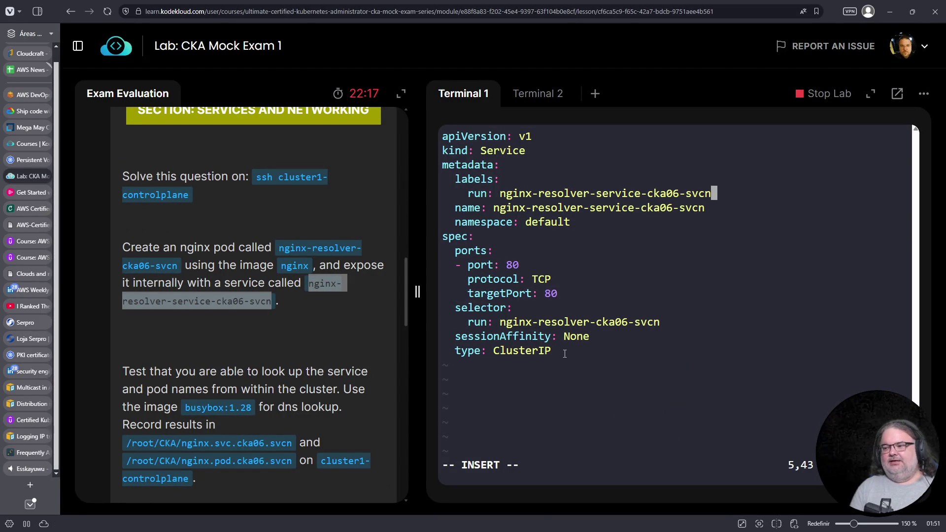
Step: Save svc.yaml with :wq and create service nginx-resolver-service-cka06-svcn with k create
{"action": "key", "text": "Escape"}
{"action": "type", "text": ":wq"}
{"action": "key", "text": "Return"}
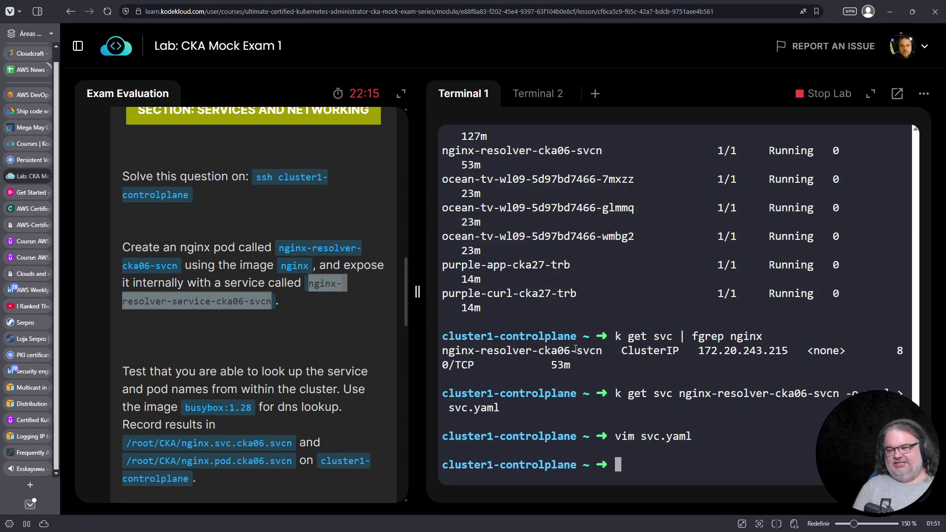
{"action": "type", "text": "k create - "}
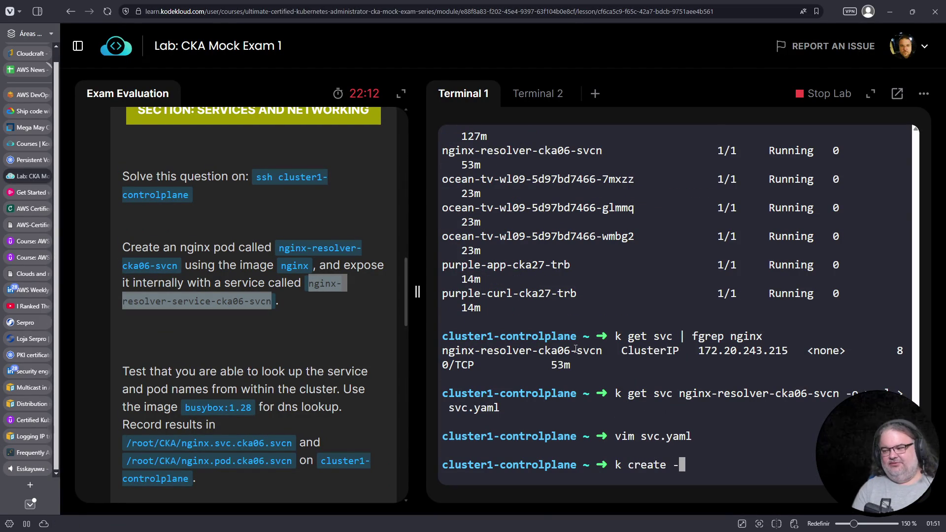
{"action": "type", "text": " svc.yaml"}
{"action": "key", "text": "Return"}
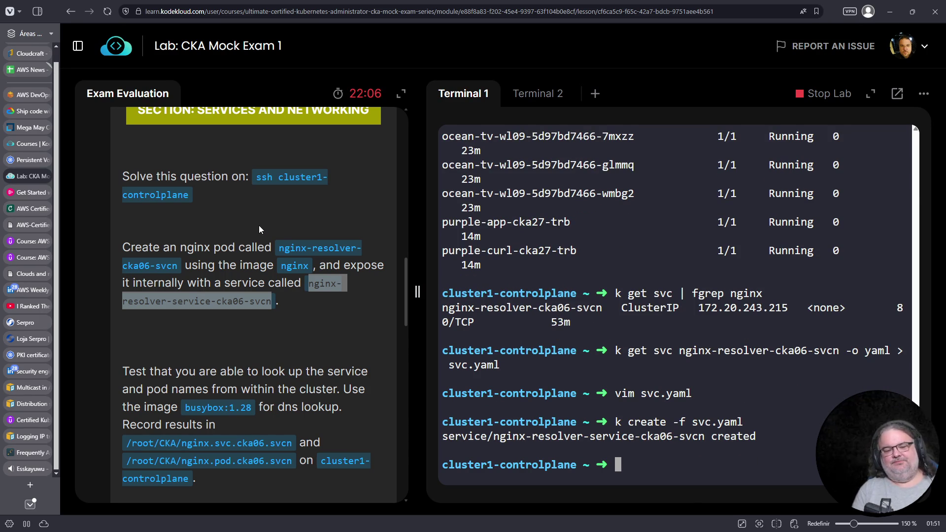
Step: Scroll the Exam Evaluation panel past Q.5 down to question 12
{"action": "scroll", "coordinate": [258, 225], "scroll_direction": "up", "scroll_amount": 10}
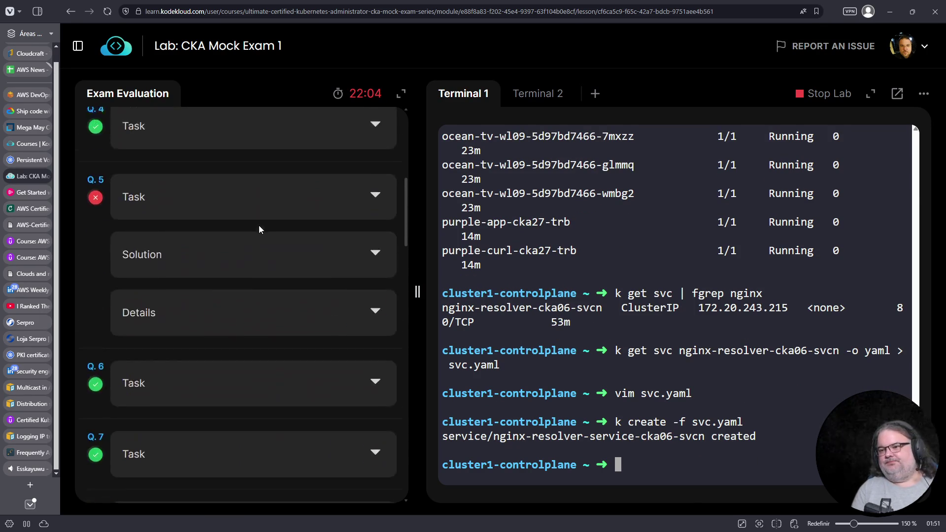
{"action": "scroll", "coordinate": [258, 226], "scroll_direction": "down", "scroll_amount": 4}
{"action": "scroll", "coordinate": [353, 291], "scroll_direction": "up", "scroll_amount": 4}
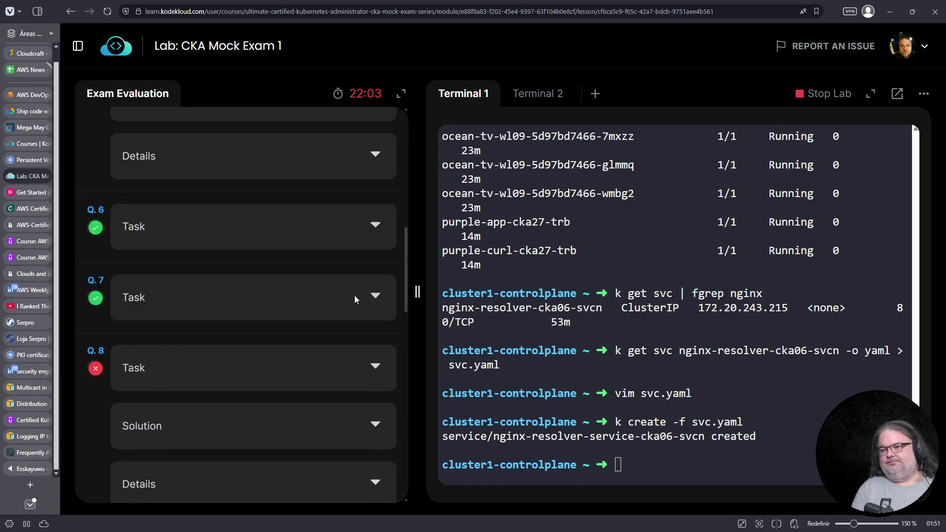
{"action": "left_click", "coordinate": [376, 179]}
{"action": "left_click", "coordinate": [375, 180]}
{"action": "scroll", "coordinate": [332, 238], "scroll_direction": "down", "scroll_amount": 8}
{"action": "scroll", "coordinate": [330, 232], "scroll_direction": "down", "scroll_amount": 3}
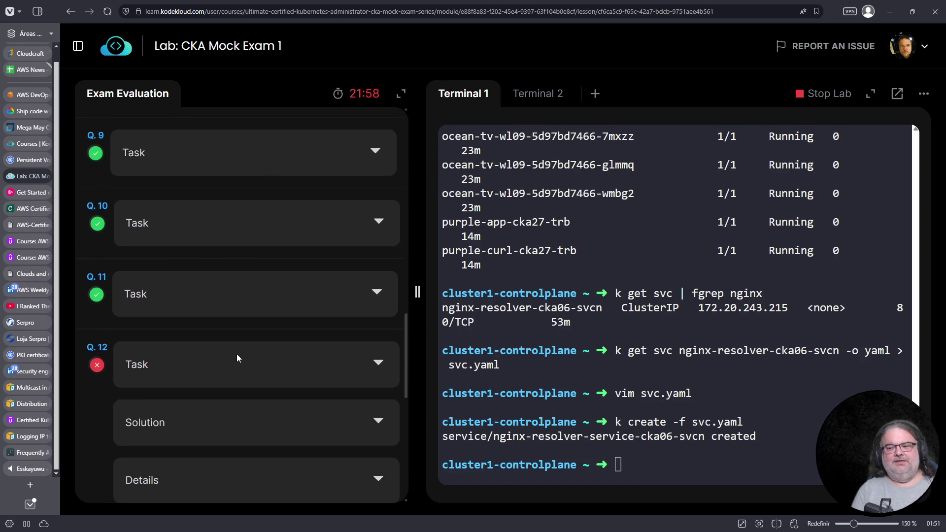
{"action": "scroll", "coordinate": [236, 354], "scroll_direction": "down", "scroll_amount": 3}
Step: Read Q.12's ocean-tv-wl09 deployment specs and confirm k get deploy shows it 3/3 ready
{"action": "left_click", "coordinate": [384, 219]}
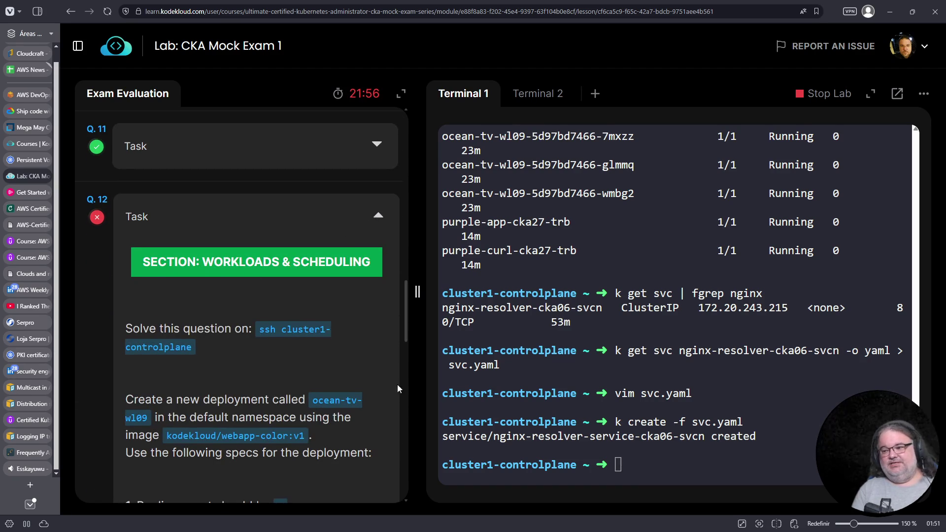
{"action": "scroll", "coordinate": [278, 286], "scroll_direction": "down", "scroll_amount": 2}
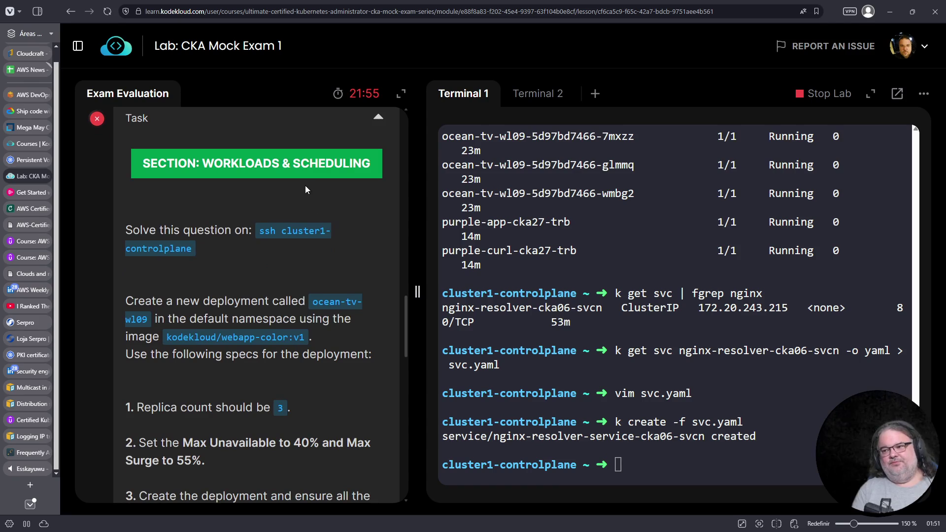
{"action": "scroll", "coordinate": [282, 278], "scroll_direction": "down", "scroll_amount": 2}
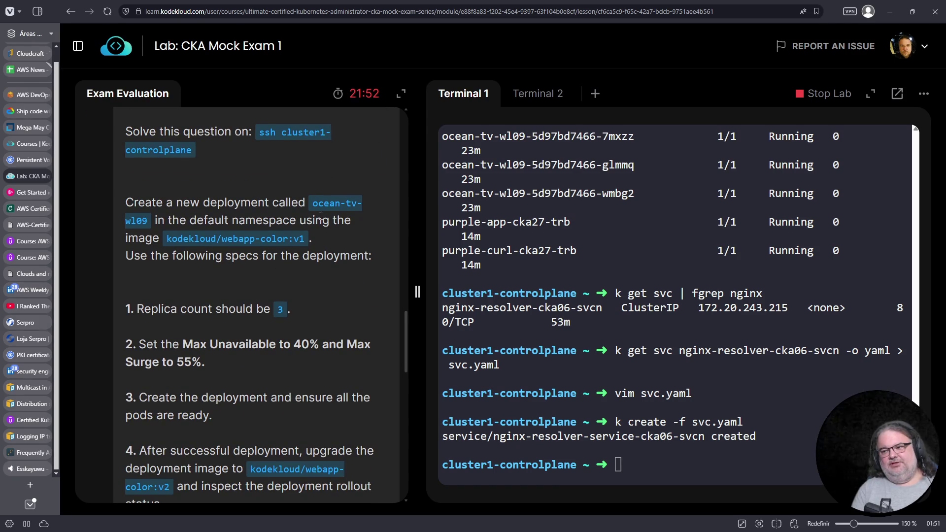
{"action": "scroll", "coordinate": [355, 343], "scroll_direction": "down", "scroll_amount": 3}
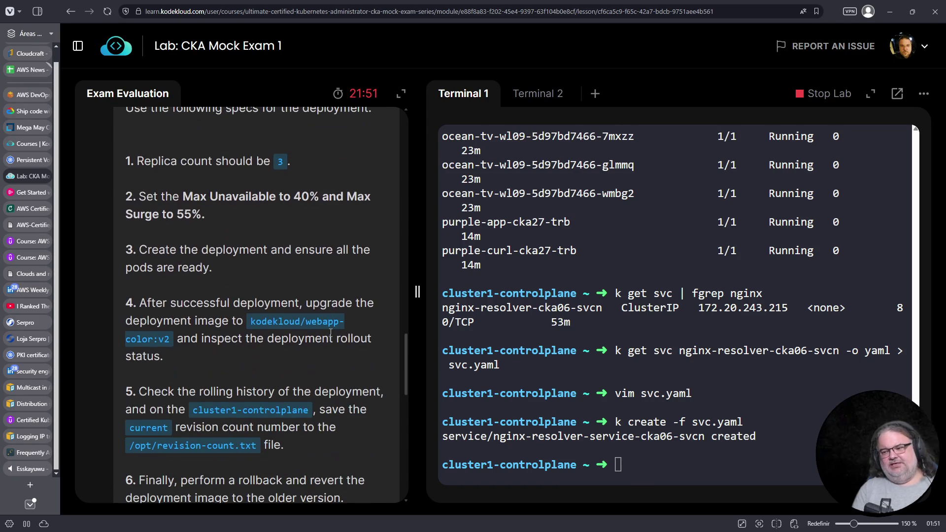
{"action": "scroll", "coordinate": [330, 332], "scroll_direction": "down", "scroll_amount": 1}
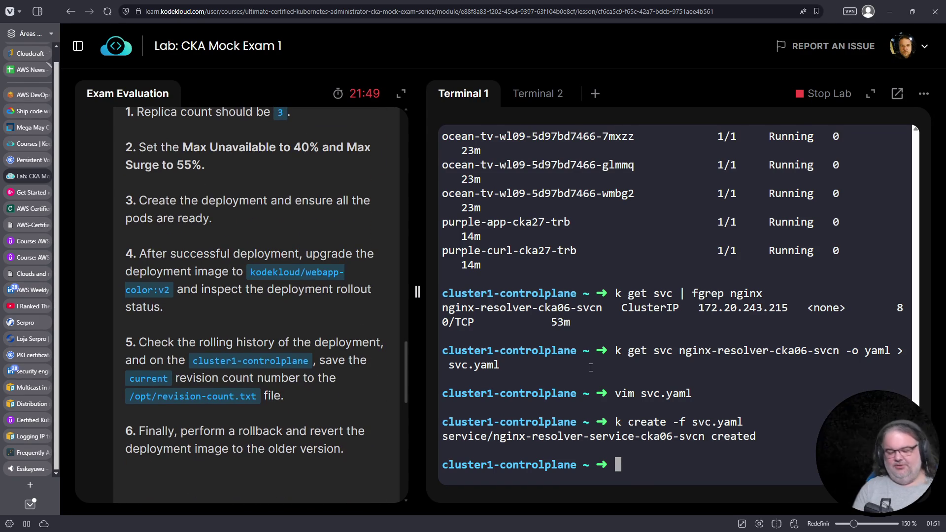
{"action": "type", "text": "k get deploy"}
{"action": "key", "text": "Return"}
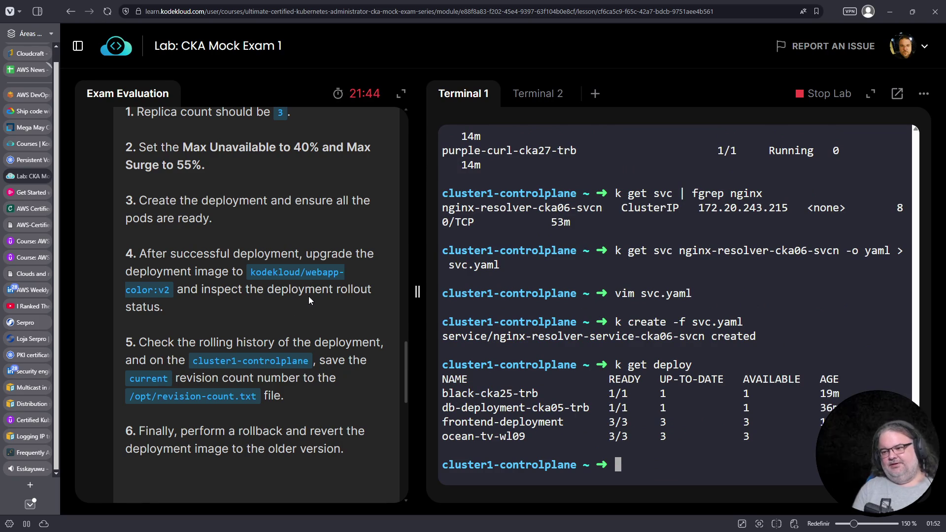
Step: Expand Q.12's solution and display the ocean-tv-wl09 deployment as YAML
{"action": "scroll", "coordinate": [309, 298], "scroll_direction": "down", "scroll_amount": 6}
{"action": "left_click", "coordinate": [380, 274]}
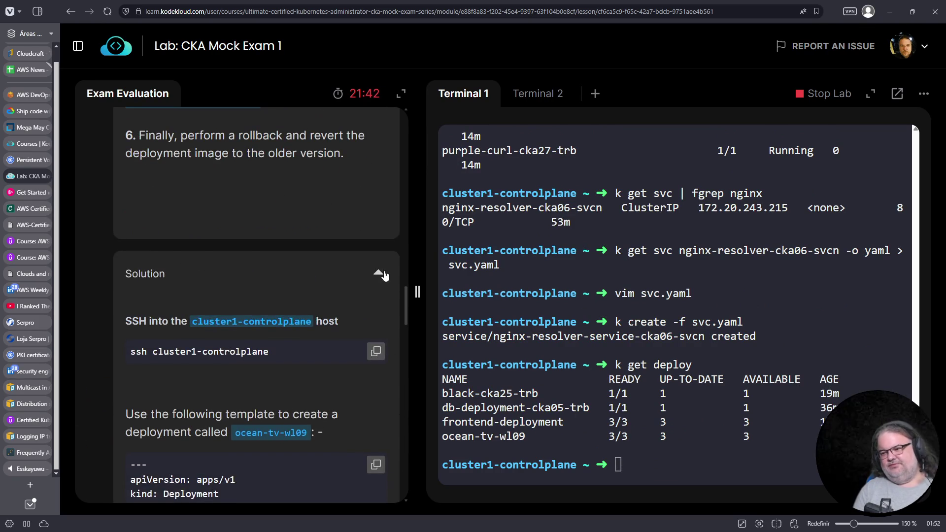
{"action": "scroll", "coordinate": [385, 274], "scroll_direction": "down", "scroll_amount": 3}
{"action": "scroll", "coordinate": [351, 258], "scroll_direction": "down", "scroll_amount": 3}
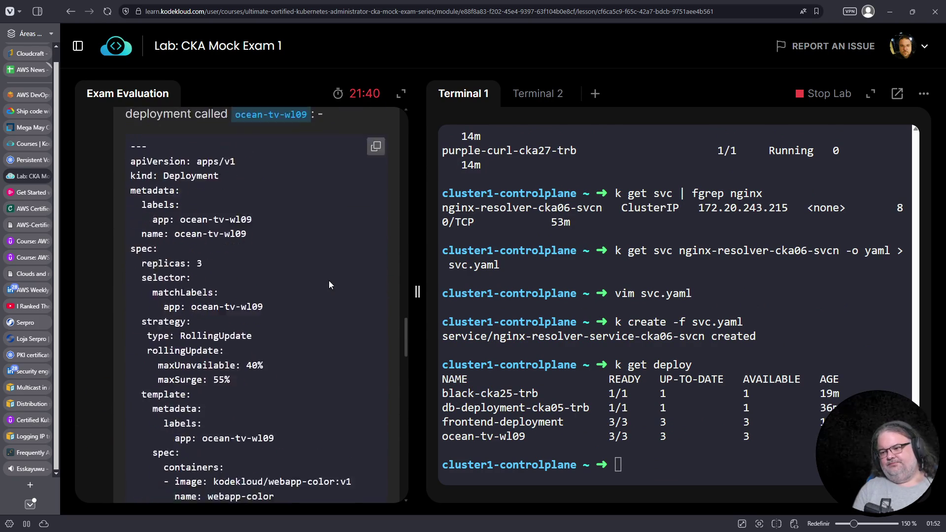
{"action": "scroll", "coordinate": [330, 284], "scroll_direction": "down", "scroll_amount": 1}
{"action": "key", "text": "Up"}
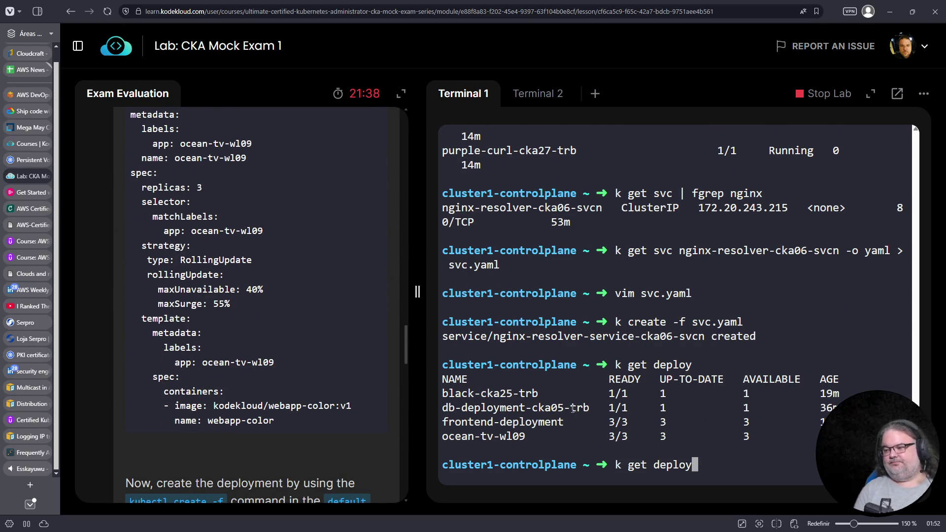
{"action": "left_click_drag", "start_coordinate": [526, 436], "coordinate": [443, 436]}
{"action": "right_click", "coordinate": [458, 436]}
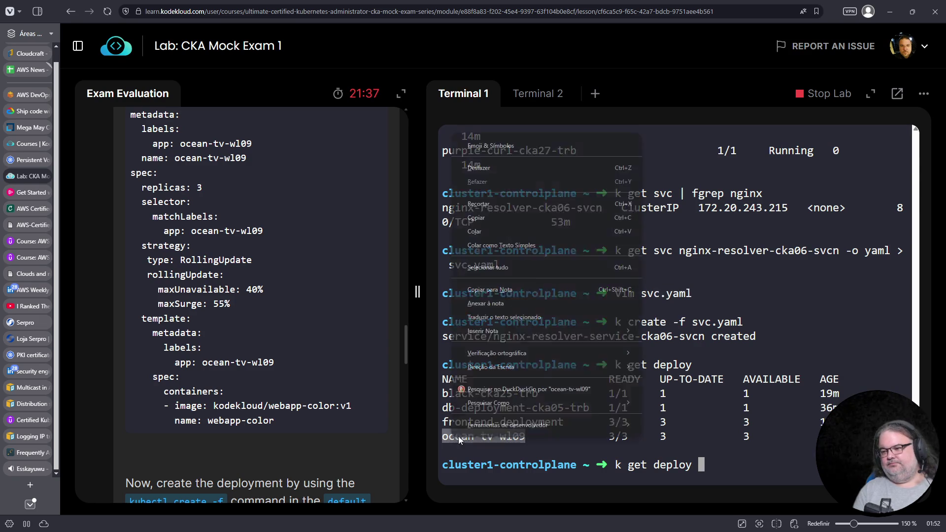
{"action": "right_click", "coordinate": [691, 305]}
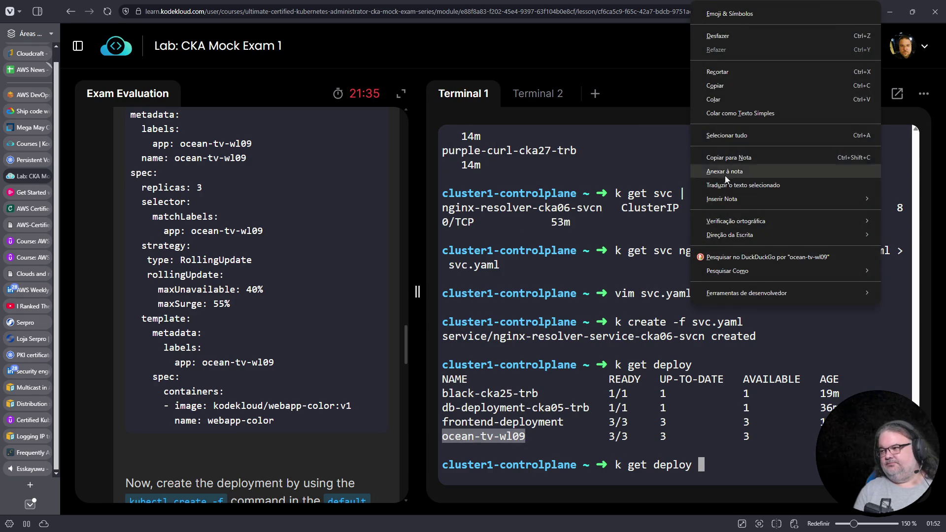
{"action": "left_click", "coordinate": [731, 102]}
{"action": "type", "text": "-o yaml"}
{"action": "key", "text": "Return"}
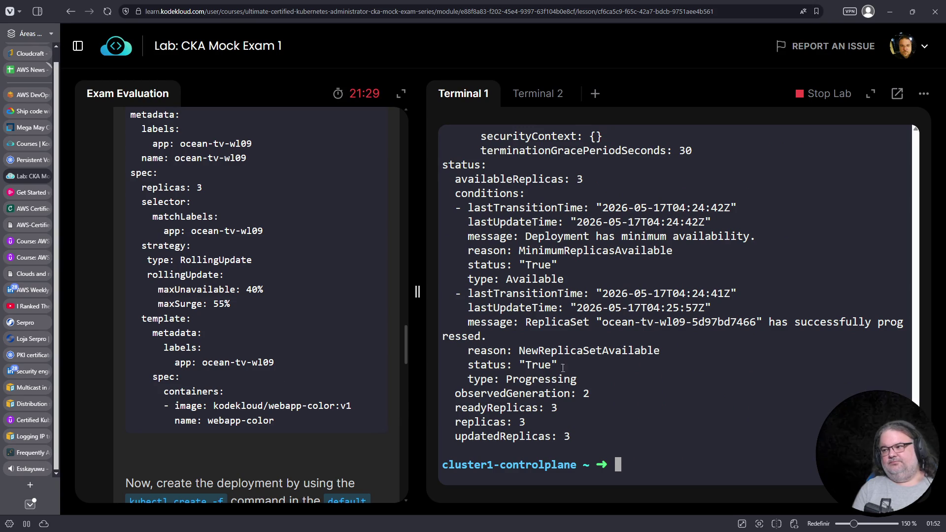
Step: Check the YAML's maxSurge 55%, maxUnavailable 40% and webapp-color:v2 image against the solution
{"action": "scroll", "coordinate": [572, 358], "scroll_direction": "up", "scroll_amount": 9}
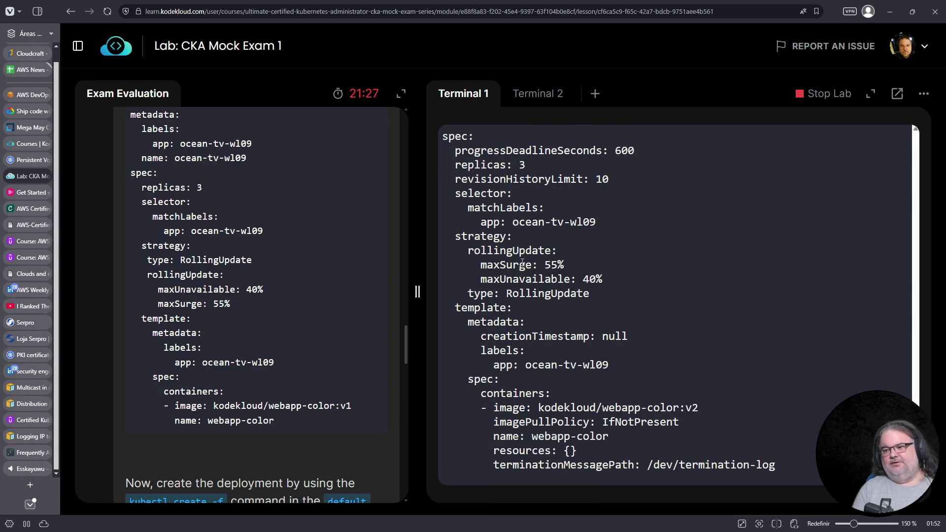
{"action": "triple_click", "coordinate": [522, 265]}
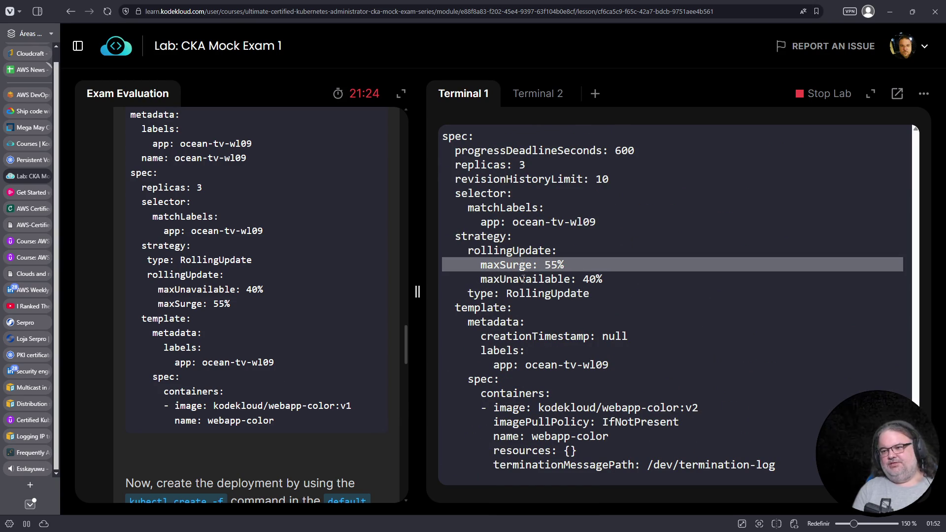
{"action": "triple_click", "coordinate": [524, 280]}
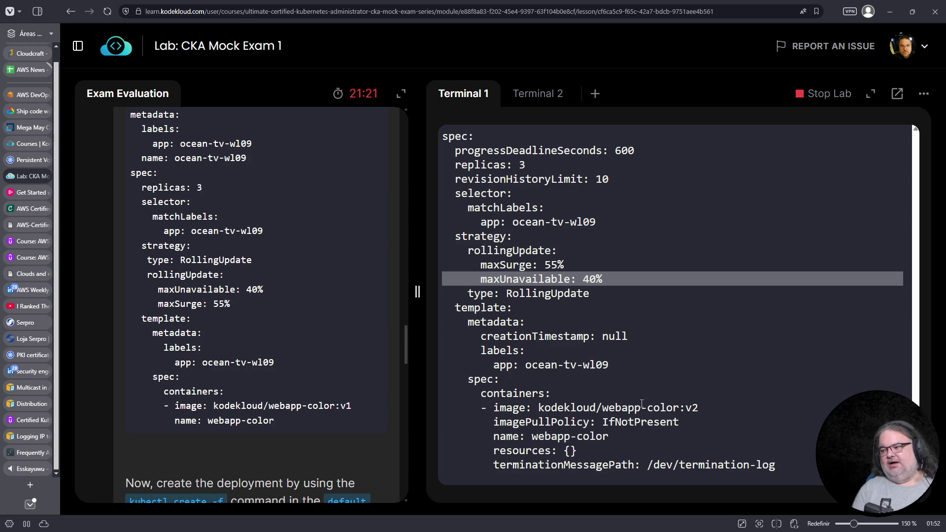
{"action": "triple_click", "coordinate": [666, 407]}
{"action": "scroll", "coordinate": [364, 383], "scroll_direction": "down", "scroll_amount": 4}
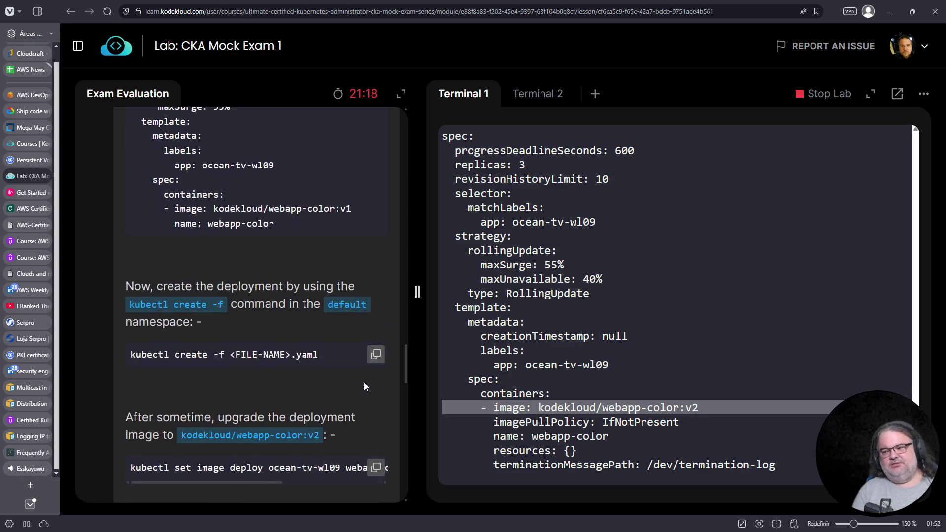
{"action": "scroll", "coordinate": [335, 368], "scroll_direction": "down", "scroll_amount": 4}
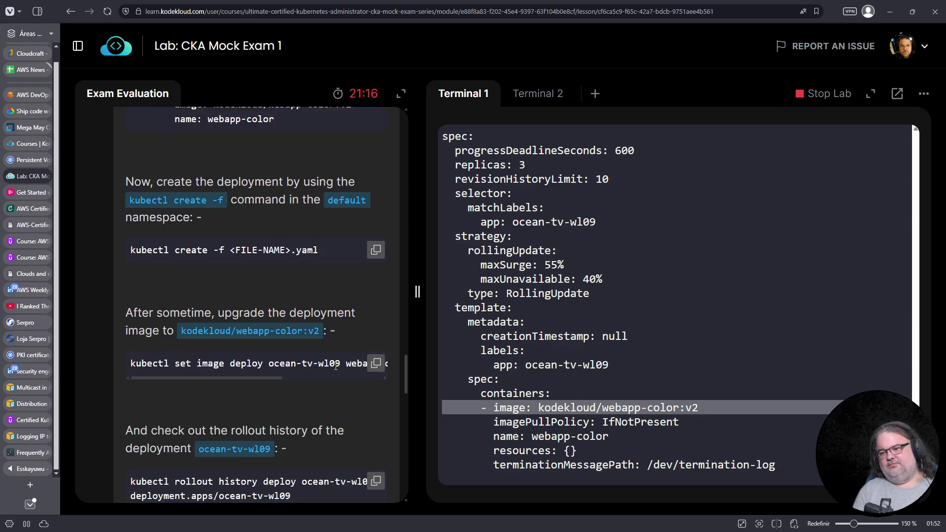
{"action": "scroll", "coordinate": [333, 333], "scroll_direction": "down", "scroll_amount": 4}
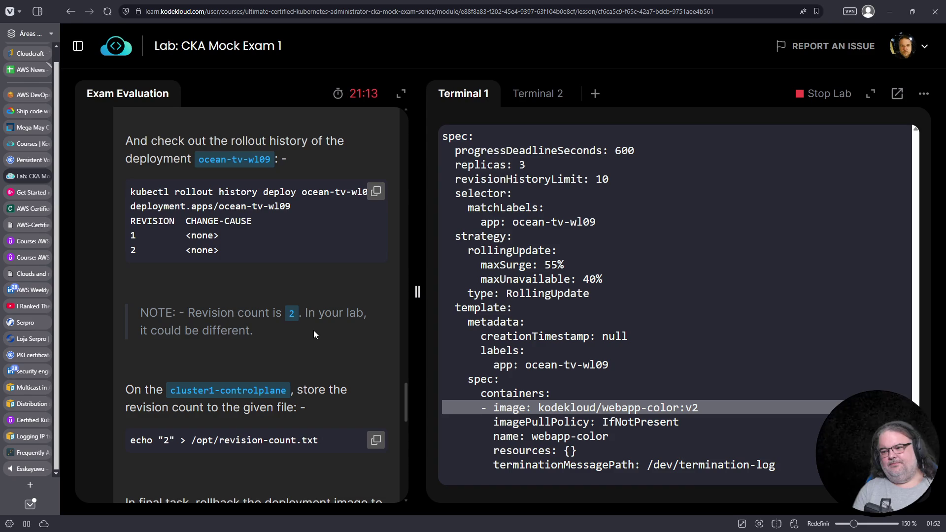
{"action": "scroll", "coordinate": [316, 341], "scroll_direction": "down", "scroll_amount": 2}
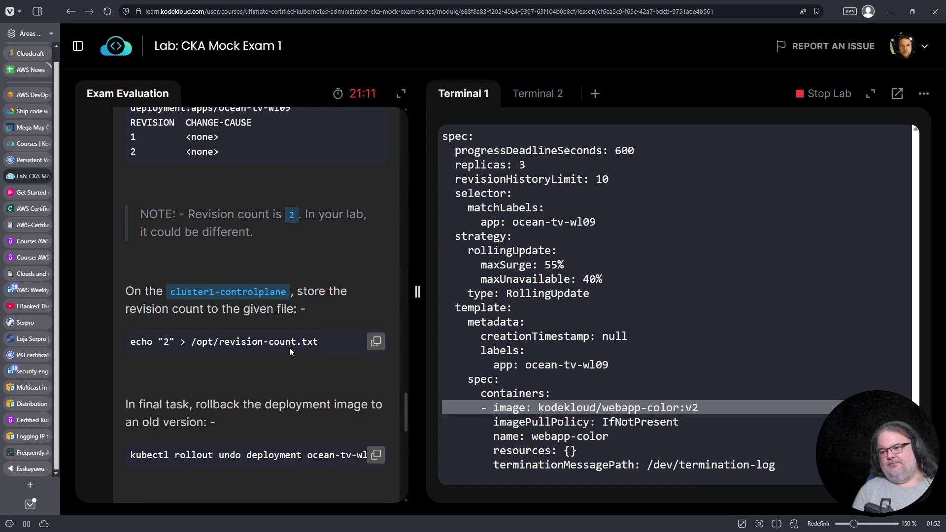
{"action": "scroll", "coordinate": [291, 336], "scroll_direction": "up", "scroll_amount": 14}
{"action": "scroll", "coordinate": [291, 336], "scroll_direction": "up", "scroll_amount": 8}
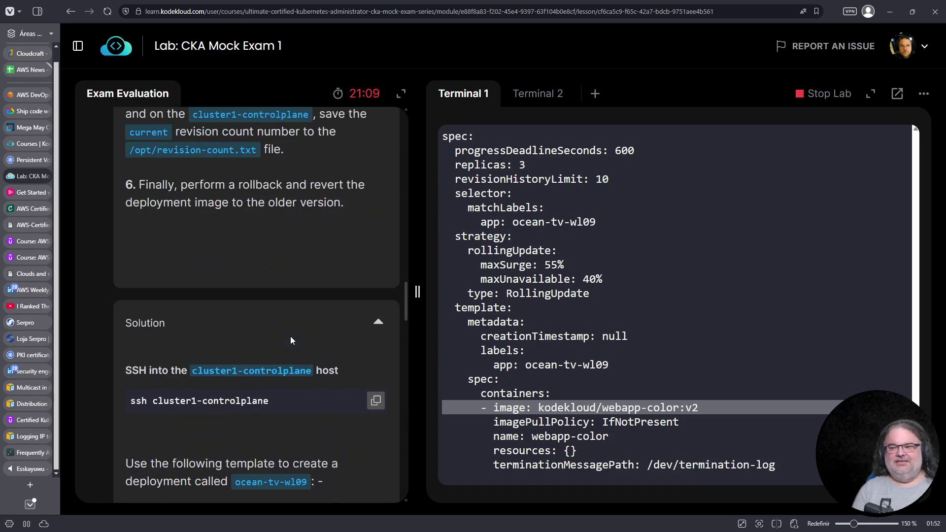
{"action": "scroll", "coordinate": [325, 367], "scroll_direction": "up", "scroll_amount": 3}
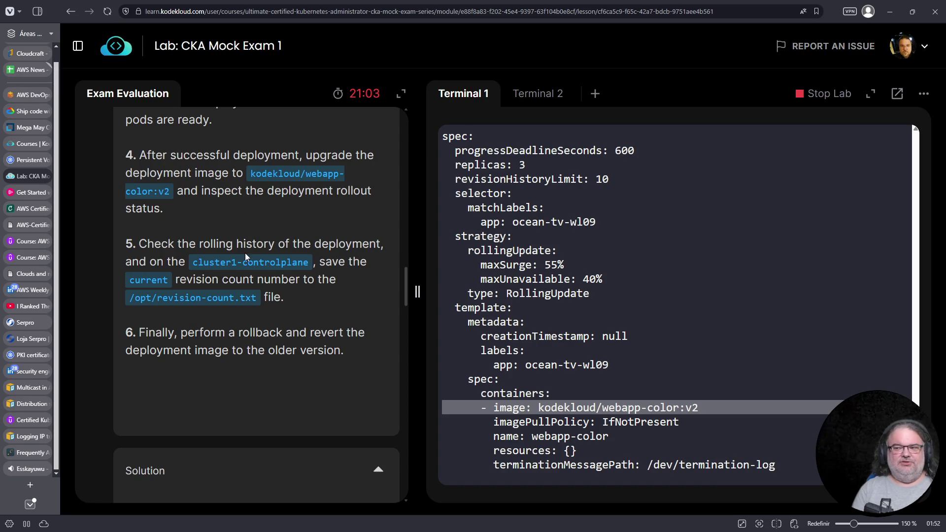
Step: Write revision count 2 into /opt/revision-count.txt with echo, then collapse the Q.12 solution
{"action": "left_click_drag", "start_coordinate": [132, 297], "coordinate": [255, 298]}
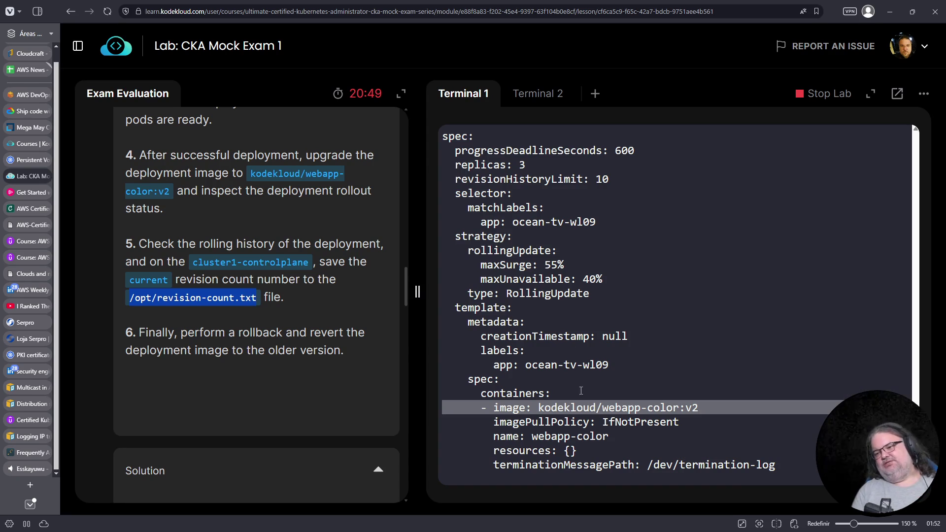
{"action": "left_click", "coordinate": [211, 303]}
{"action": "left_click_drag", "start_coordinate": [258, 301], "coordinate": [132, 299]}
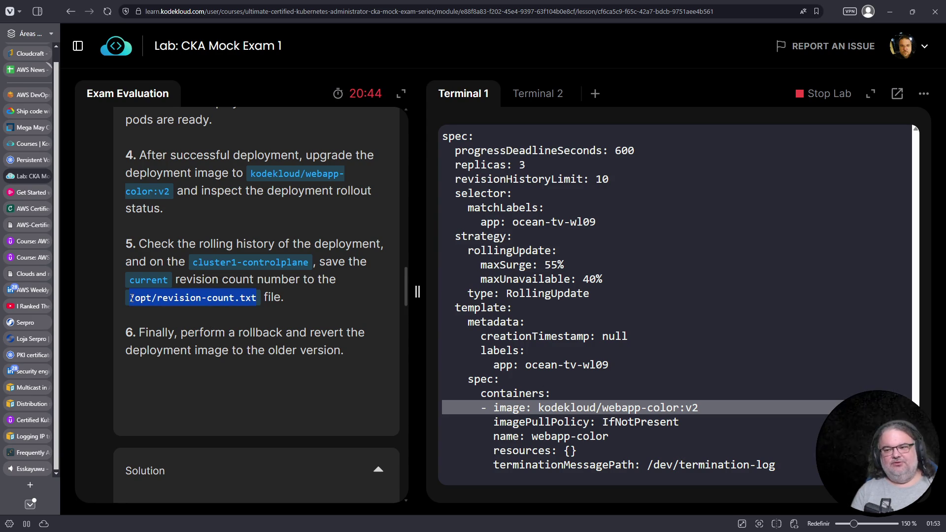
{"action": "right_click", "coordinate": [139, 298]}
{"action": "left_click", "coordinate": [163, 362]}
{"action": "left_click", "coordinate": [720, 382]}
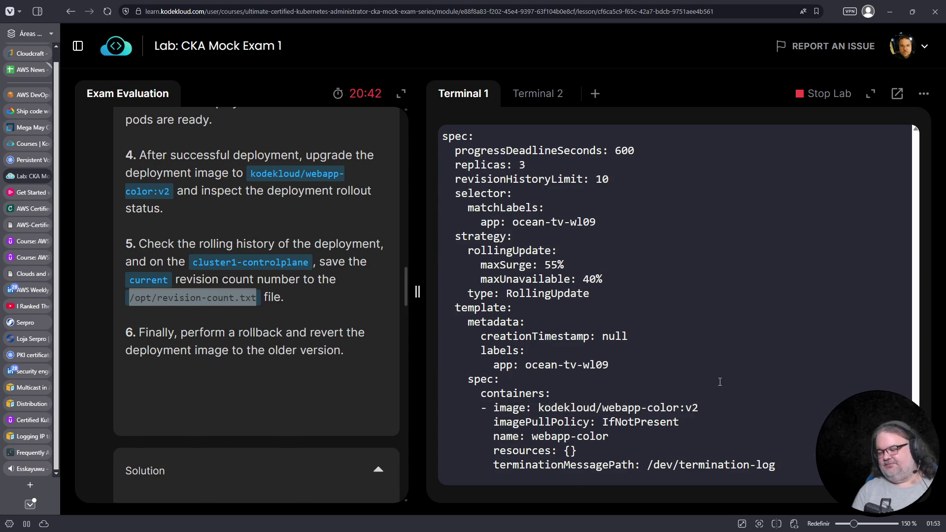
{"action": "key", "text": "ctrl+c"}
{"action": "type", "text": "echo 2 >"}
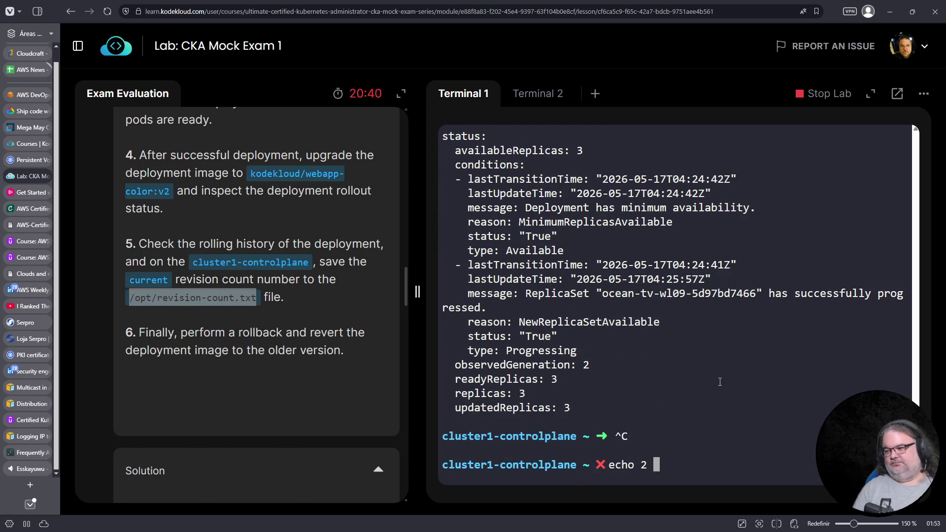
{"action": "right_click", "coordinate": [767, 359]}
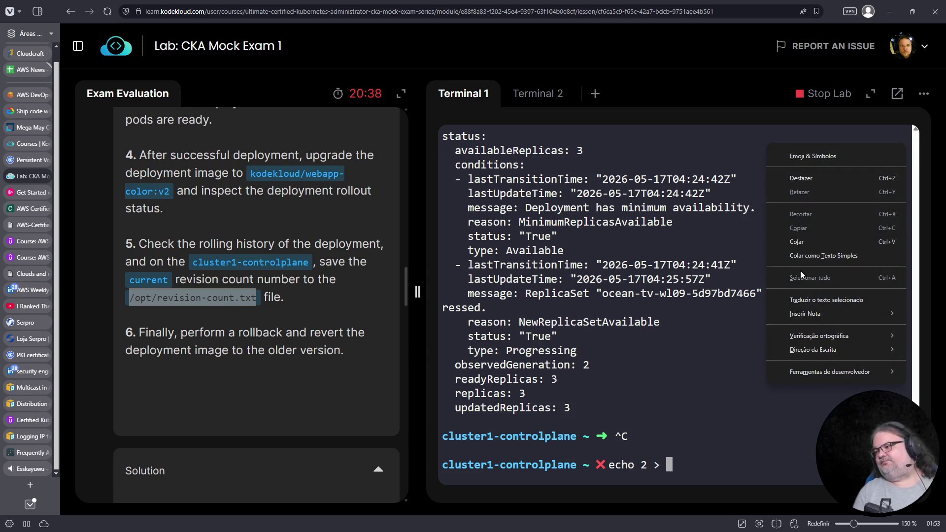
{"action": "left_click", "coordinate": [806, 243]}
{"action": "key", "text": "Return"}
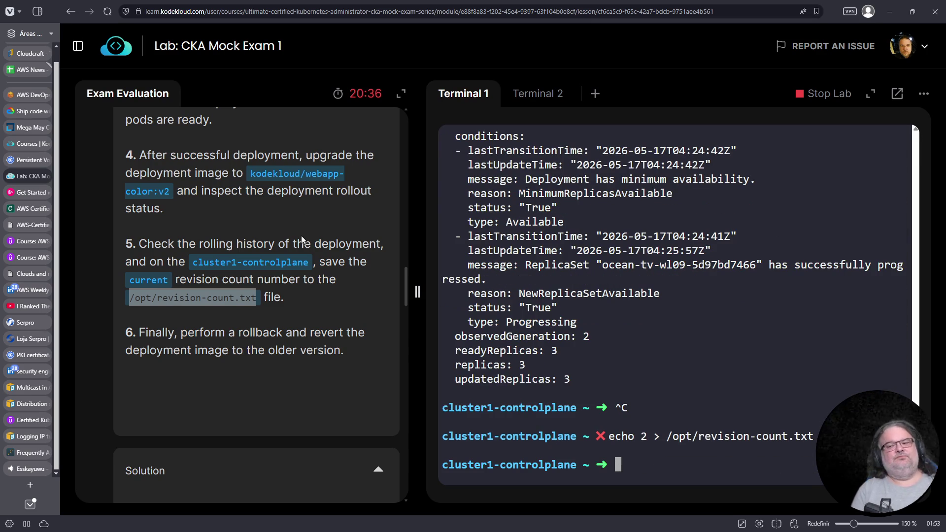
{"action": "scroll", "coordinate": [298, 273], "scroll_direction": "down", "scroll_amount": 5}
{"action": "scroll", "coordinate": [298, 273], "scroll_direction": "up", "scroll_amount": 2}
{"action": "left_click", "coordinate": [378, 273]}
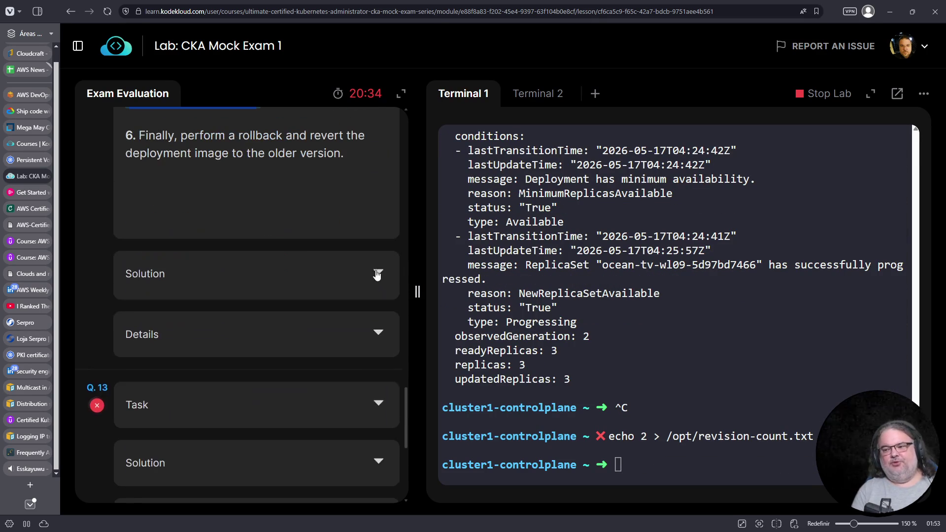
Step: Switch from Q.12 to Q.13's task and copy its ssh cluster3-controlplane command
{"action": "scroll", "coordinate": [335, 278], "scroll_direction": "up", "scroll_amount": 10}
{"action": "left_click", "coordinate": [370, 234]}
{"action": "scroll", "coordinate": [294, 302], "scroll_direction": "down", "scroll_amount": 4}
{"action": "left_click", "coordinate": [378, 205]}
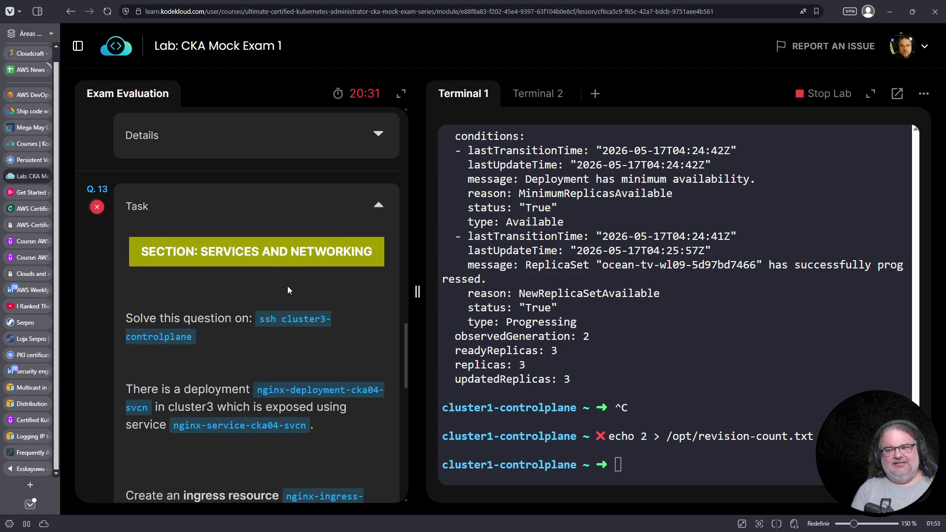
{"action": "scroll", "coordinate": [288, 289], "scroll_direction": "down", "scroll_amount": 2}
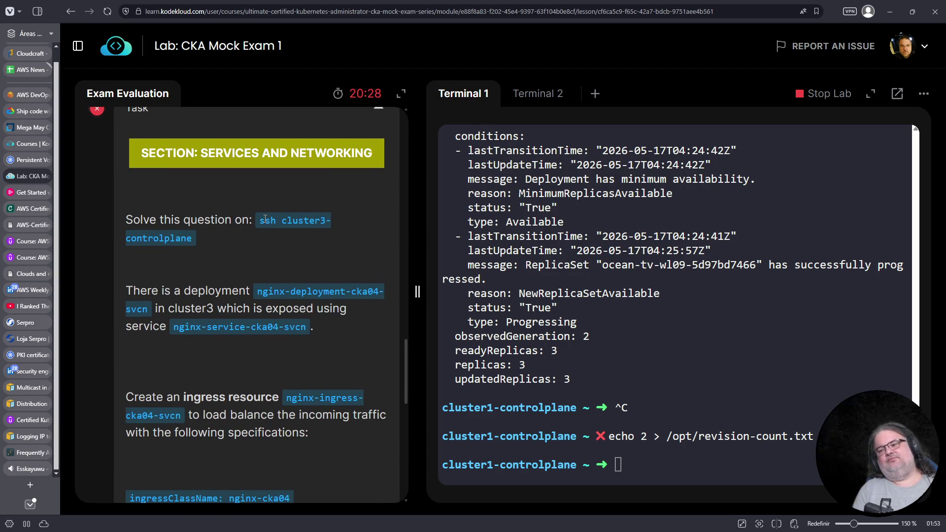
{"action": "left_click_drag", "start_coordinate": [265, 220], "coordinate": [216, 247]}
{"action": "right_click", "coordinate": [190, 245]}
{"action": "left_click", "coordinate": [207, 281]}
Step: Log out of cluster1-controlplane and ssh into cluster3-controlplane
{"action": "scroll", "coordinate": [257, 308], "scroll_direction": "down", "scroll_amount": 3}
{"action": "scroll", "coordinate": [258, 309], "scroll_direction": "down", "scroll_amount": 2}
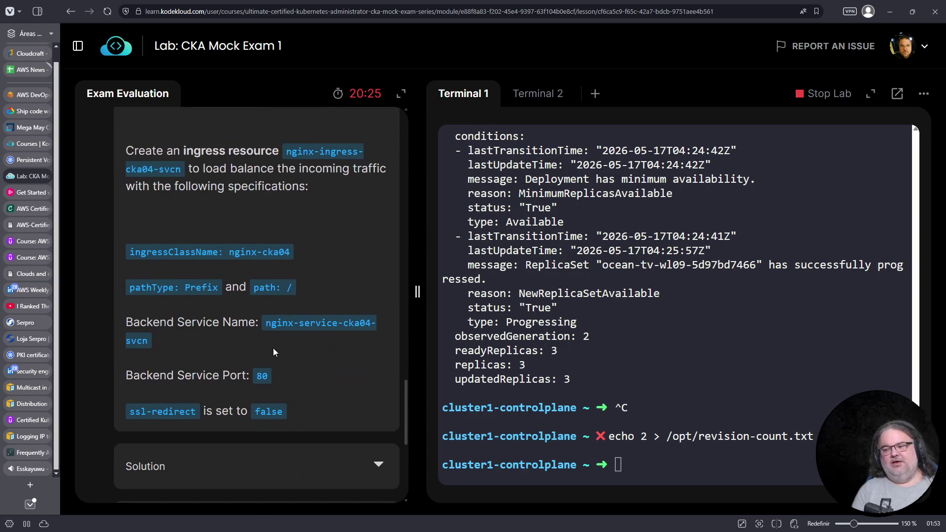
{"action": "scroll", "coordinate": [398, 395], "scroll_direction": "down", "scroll_amount": 1}
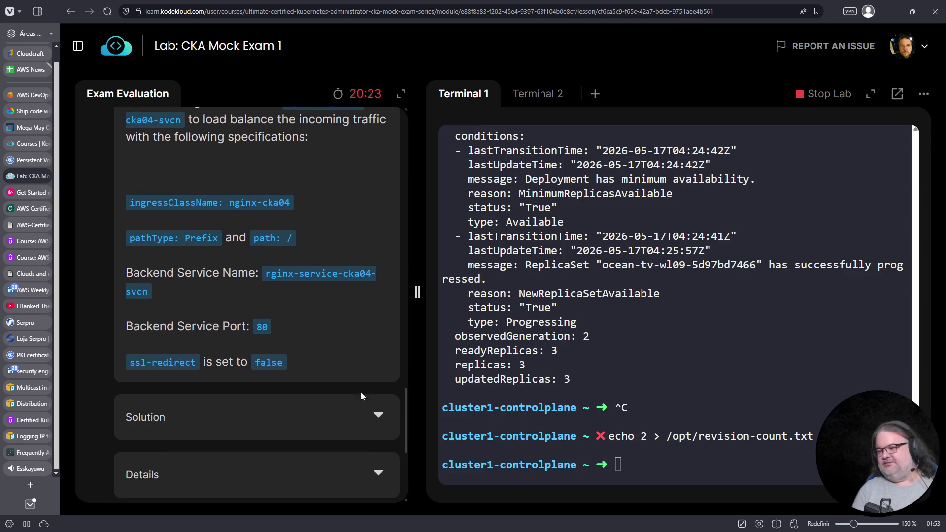
{"action": "left_click", "coordinate": [633, 359]}
{"action": "scroll", "coordinate": [292, 313], "scroll_direction": "up", "scroll_amount": 5}
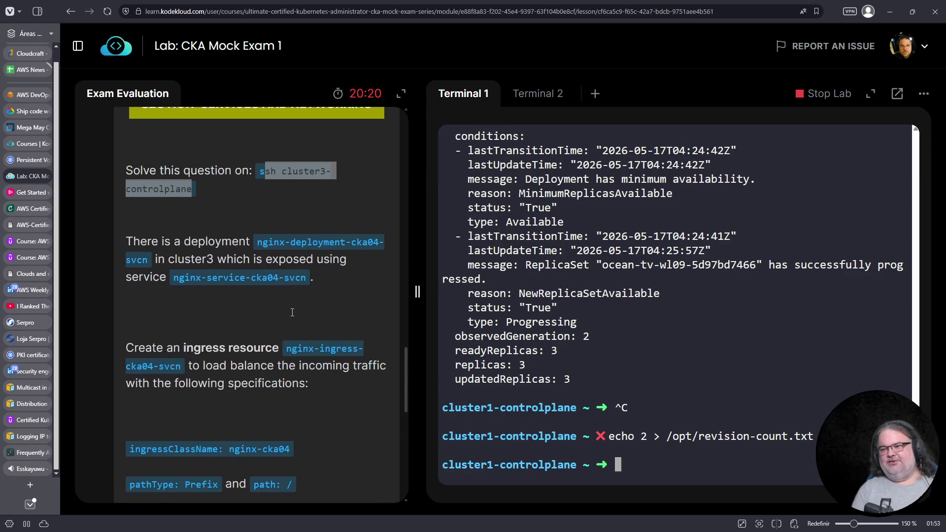
{"action": "key", "text": "ctrl+c"}
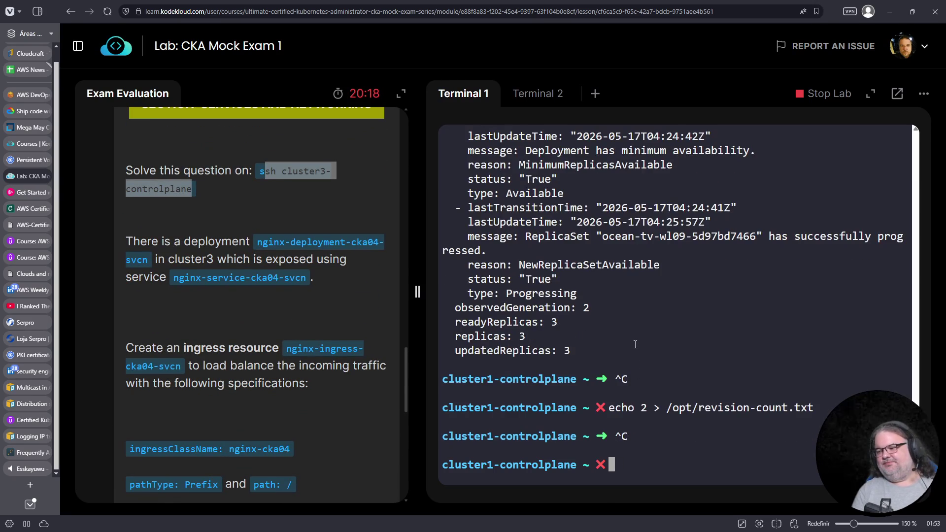
{"action": "key", "text": "ctrl+d"}
{"action": "right_click", "coordinate": [632, 313]}
{"action": "left_click", "coordinate": [655, 173]}
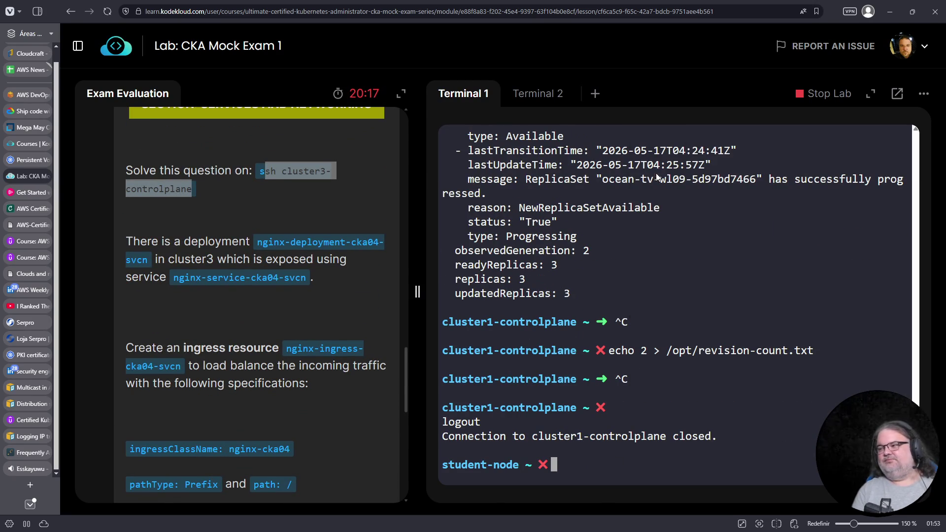
{"action": "key", "text": "Return"}
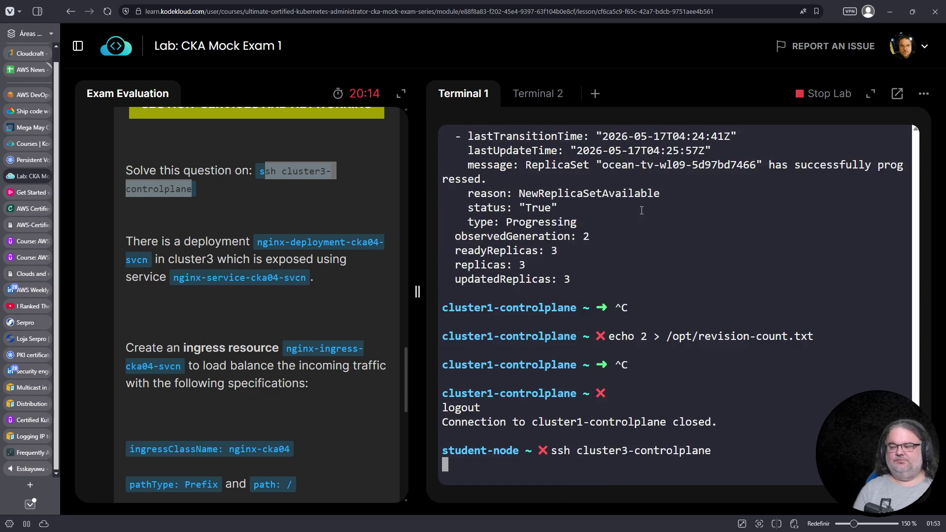
Step: List the ingress with k get ingress -o yaml and expand Q.13's solution beside it
{"action": "type", "text": "k get ingress"}
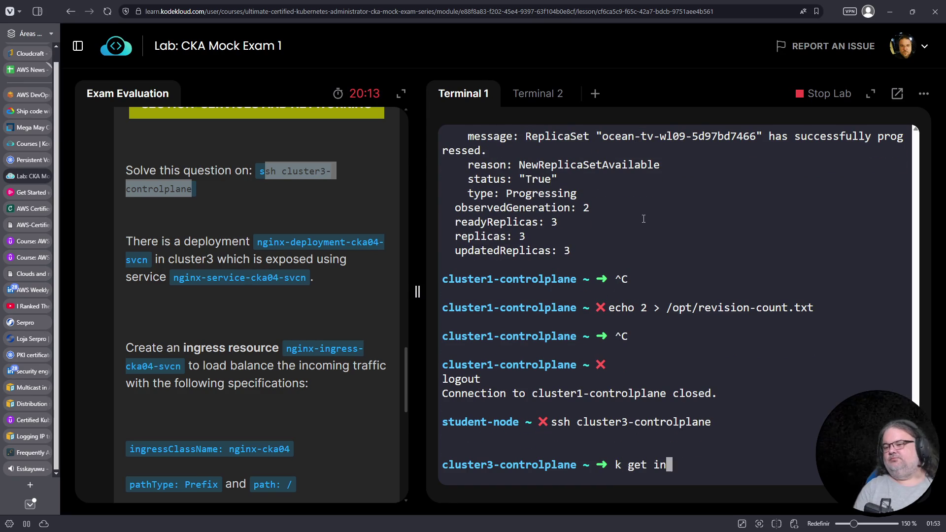
{"action": "key", "text": "Return"}
{"action": "key", "text": "Up"}
{"action": "type", "text": "-o yaml"}
{"action": "key", "text": "Return"}
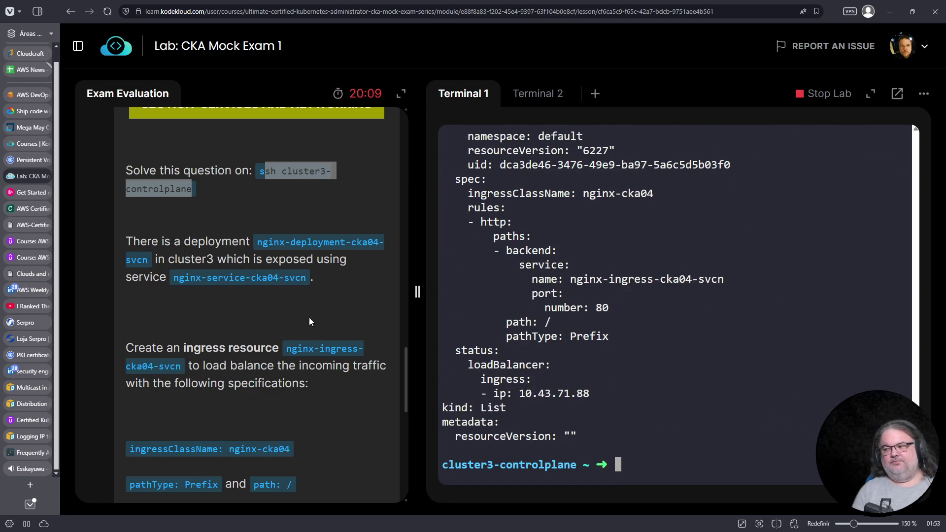
{"action": "scroll", "coordinate": [297, 312], "scroll_direction": "up", "scroll_amount": 5}
{"action": "scroll", "coordinate": [296, 311], "scroll_direction": "down", "scroll_amount": 10}
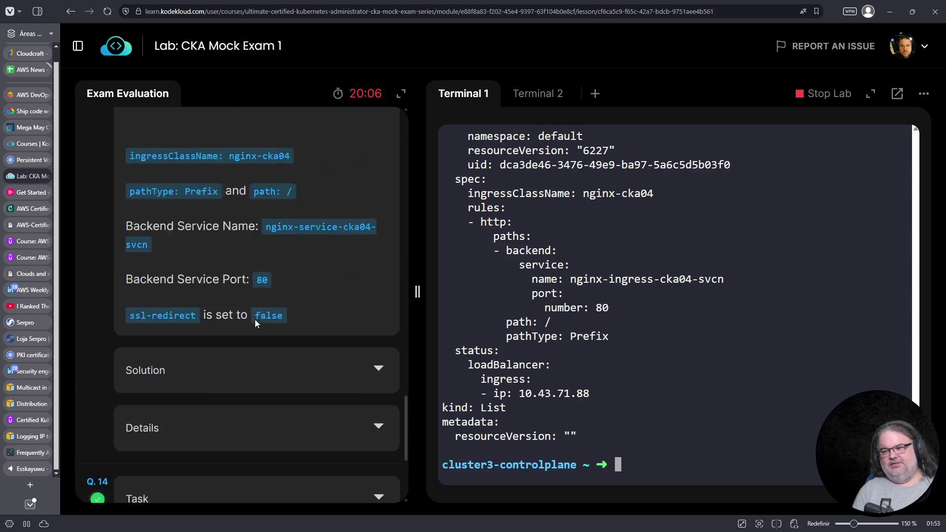
{"action": "scroll", "coordinate": [256, 319], "scroll_direction": "down", "scroll_amount": 2}
{"action": "left_click", "coordinate": [378, 268]}
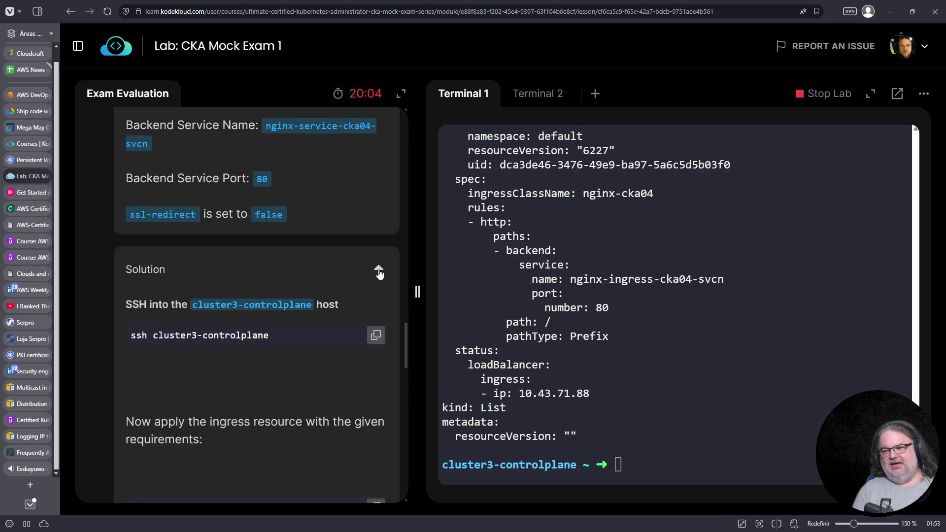
{"action": "scroll", "coordinate": [288, 297], "scroll_direction": "down", "scroll_amount": 6}
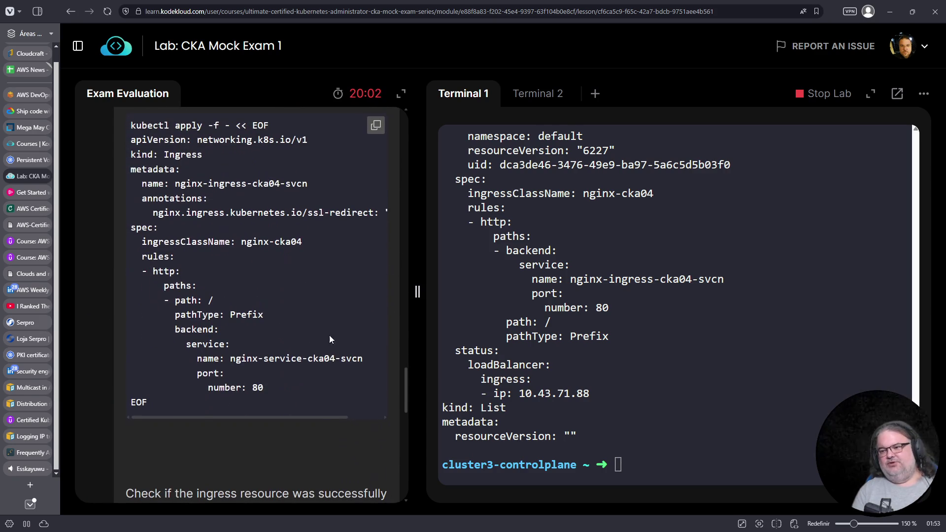
{"action": "left_click_drag", "start_coordinate": [551, 336], "coordinate": [595, 335]}
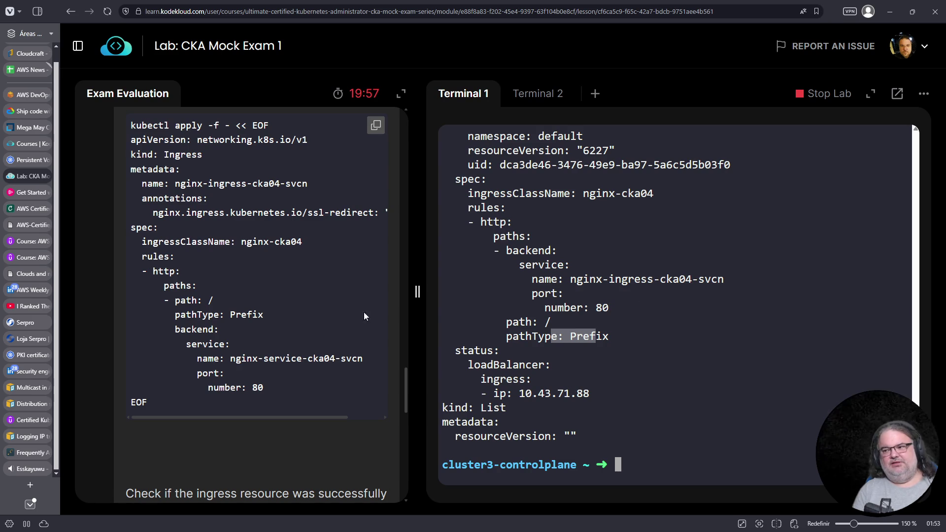
{"action": "scroll", "coordinate": [319, 266], "scroll_direction": "up", "scroll_amount": 1}
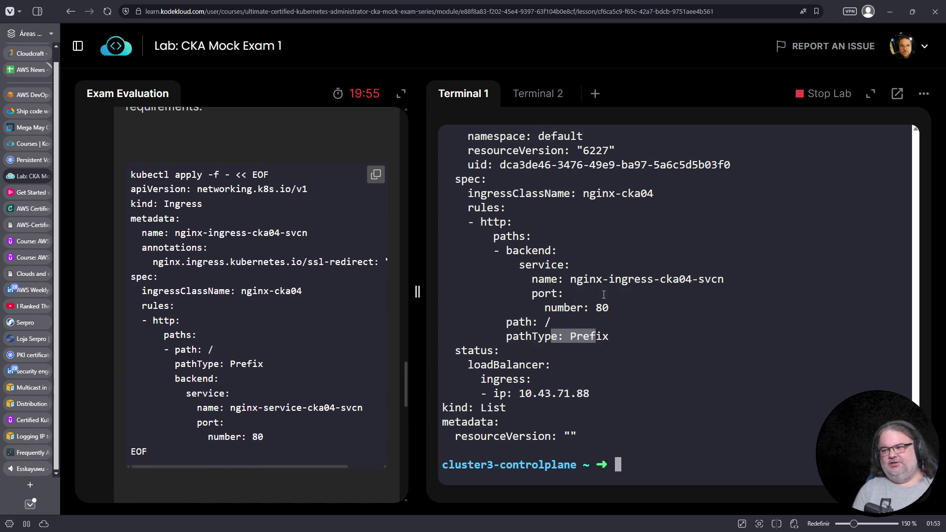
{"action": "scroll", "coordinate": [603, 295], "scroll_direction": "up", "scroll_amount": 2}
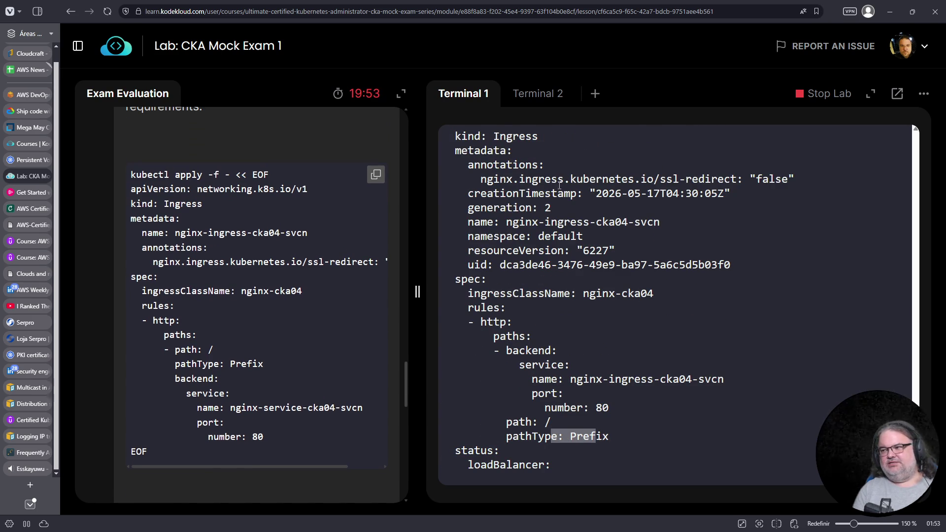
{"action": "mouse_move", "coordinate": [316, 467]}
{"action": "left_mouse_down"}
{"action": "mouse_move", "coordinate": [359, 466]}
{"action": "mouse_move", "coordinate": [296, 466]}
{"action": "left_mouse_up"}
{"action": "scroll", "coordinate": [322, 404], "scroll_direction": "down", "scroll_amount": 5}
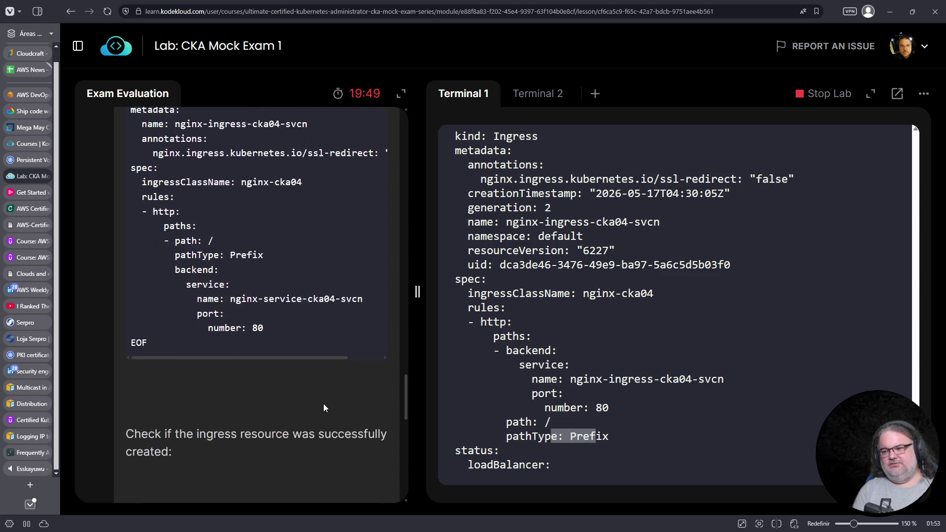
{"action": "scroll", "coordinate": [246, 330], "scroll_direction": "down", "scroll_amount": 3}
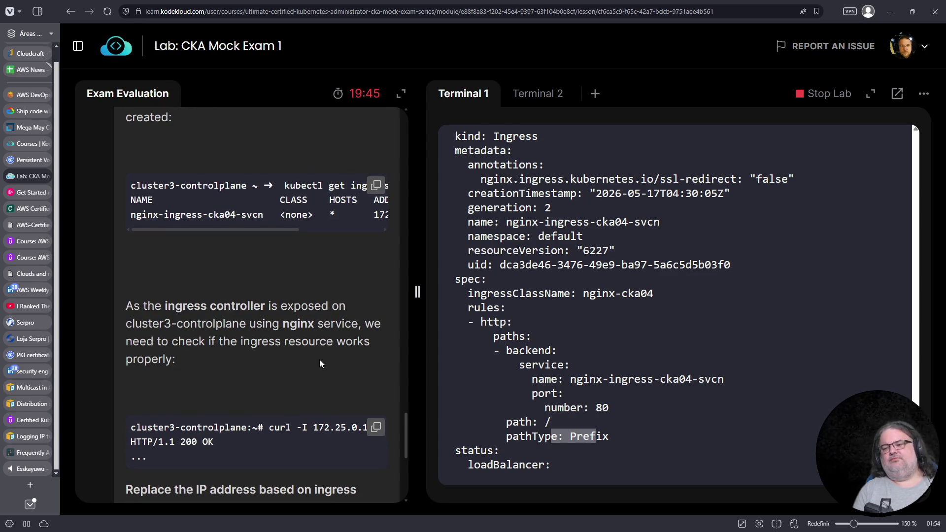
{"action": "scroll", "coordinate": [315, 360], "scroll_direction": "down", "scroll_amount": 2}
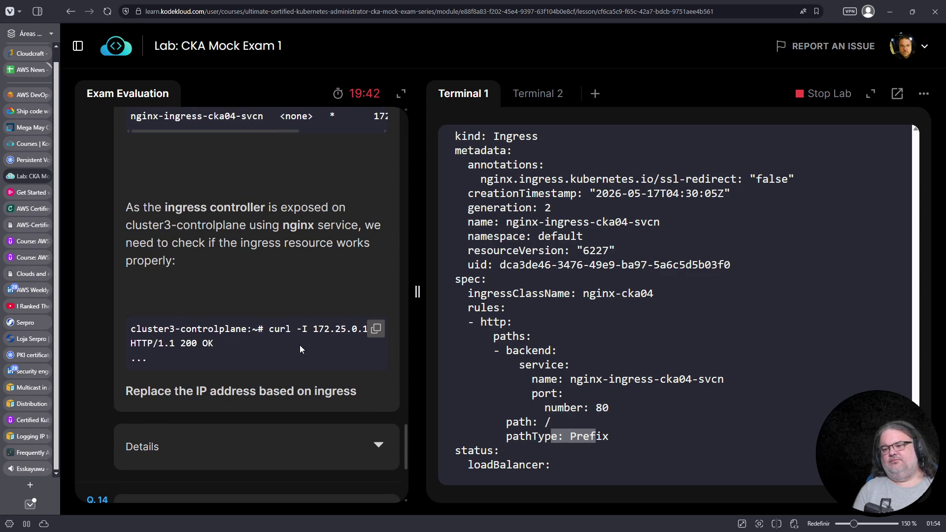
{"action": "left_click", "coordinate": [625, 417]}
{"action": "scroll", "coordinate": [631, 412], "scroll_direction": "down", "scroll_amount": 2}
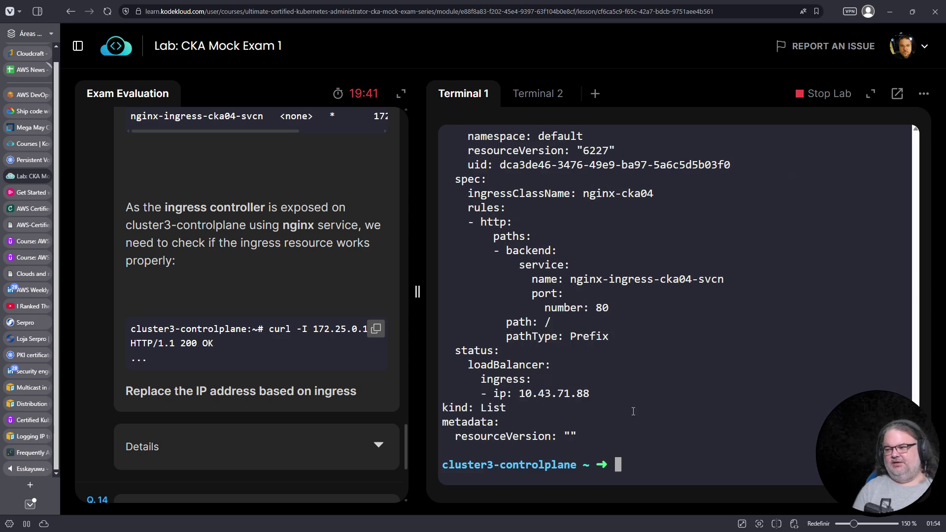
{"action": "left_click_drag", "start_coordinate": [591, 393], "coordinate": [520, 394]}
Step: Curl the ingress IP 10.43.71.88, which returns a 503 error
{"action": "right_click", "coordinate": [529, 397]}
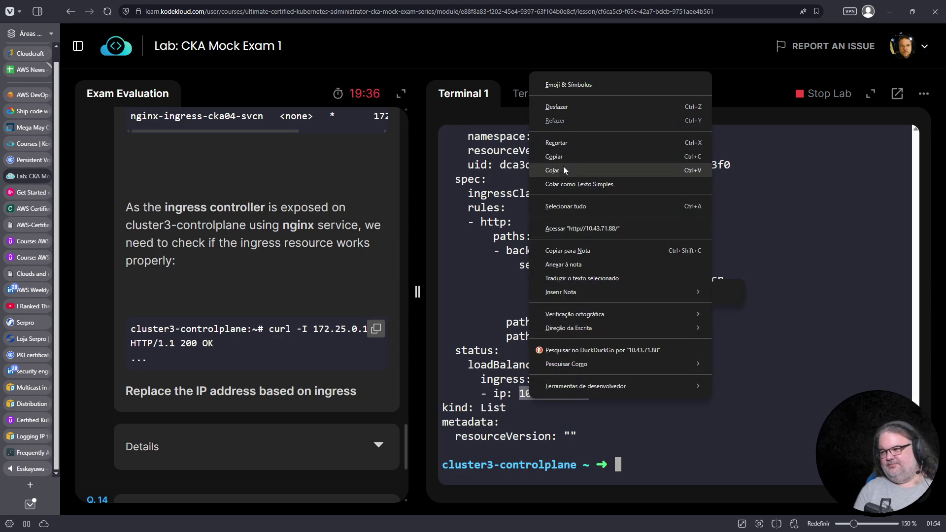
{"action": "left_click", "coordinate": [563, 156]}
{"action": "right_click", "coordinate": [658, 388]}
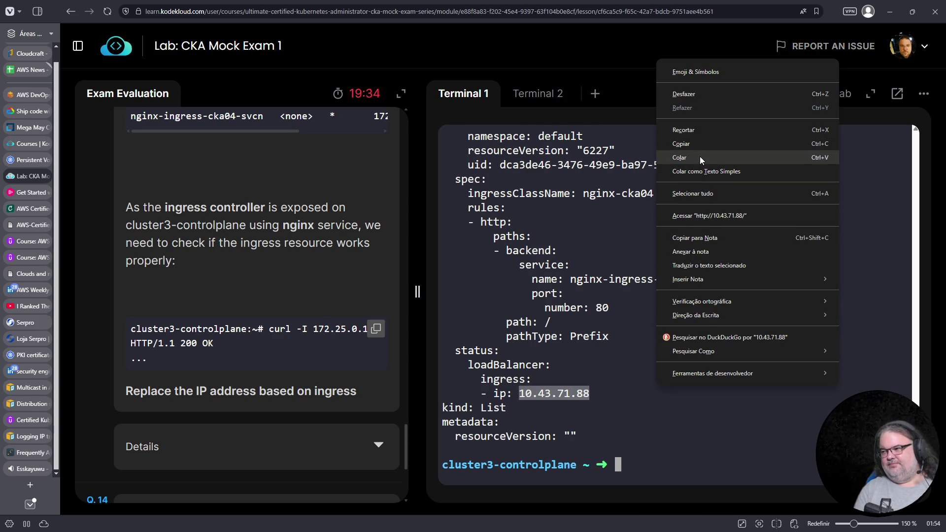
{"action": "left_click", "coordinate": [700, 156]}
{"action": "key", "text": "ctrl+a"}
{"action": "type", "text": "curl"}
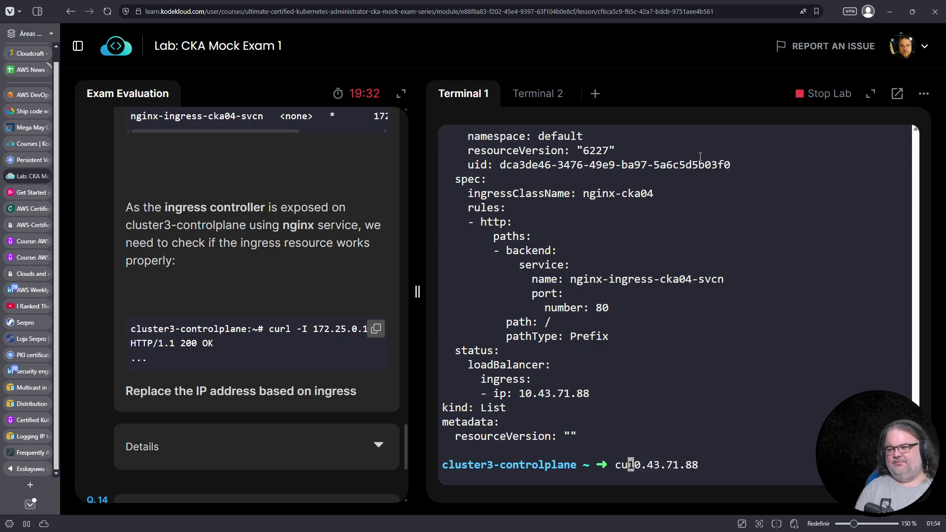
{"action": "key", "text": "Return"}
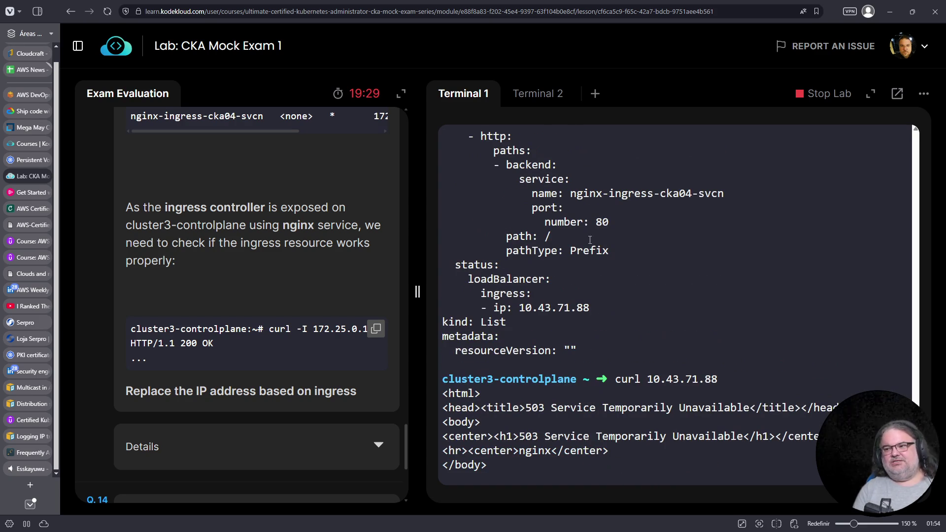
Step: List the services and pods to compare with backend nginx-ingress-cka04-svcn
{"action": "left_click_drag", "start_coordinate": [570, 194], "coordinate": [727, 196]}
{"action": "scroll", "coordinate": [727, 195], "scroll_direction": "down", "scroll_amount": 1}
{"action": "type", "text": "k get svc"}
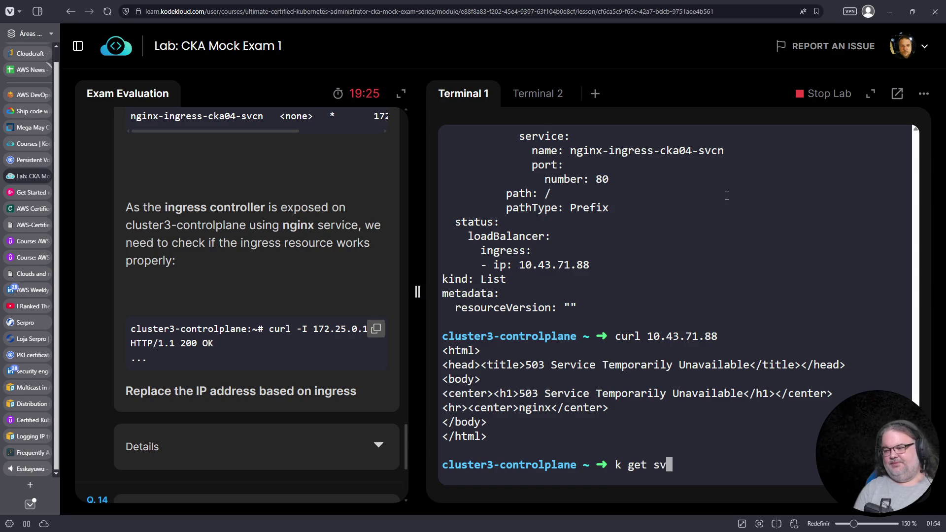
{"action": "key", "text": "Return"}
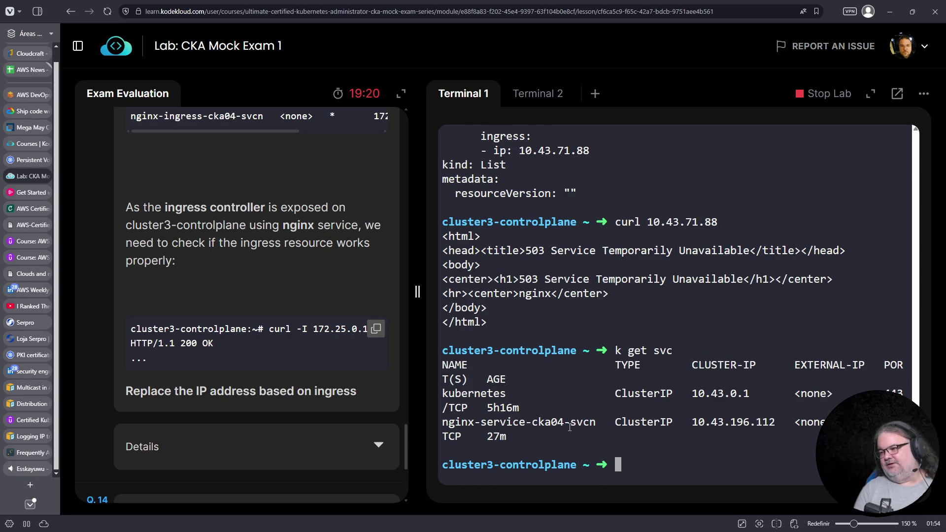
{"action": "scroll", "coordinate": [320, 382], "scroll_direction": "up", "scroll_amount": 5}
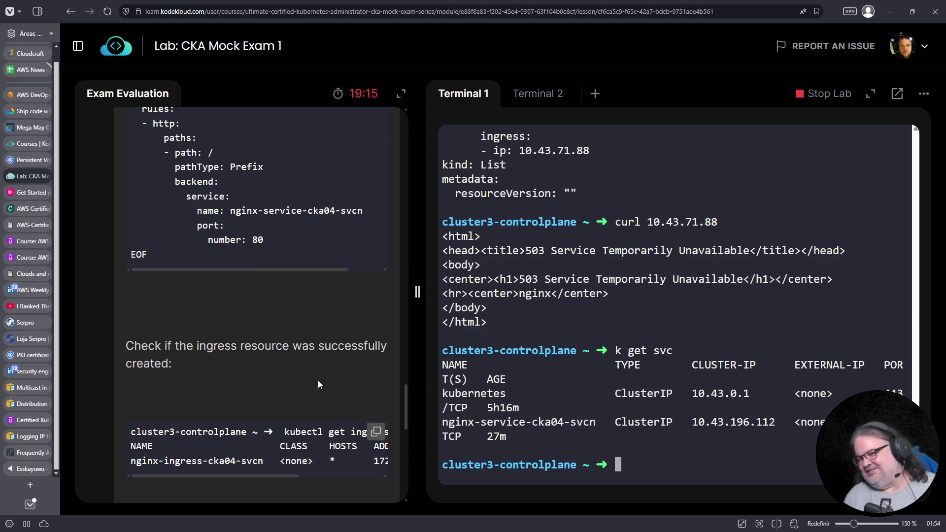
{"action": "scroll", "coordinate": [310, 353], "scroll_direction": "up", "scroll_amount": 2}
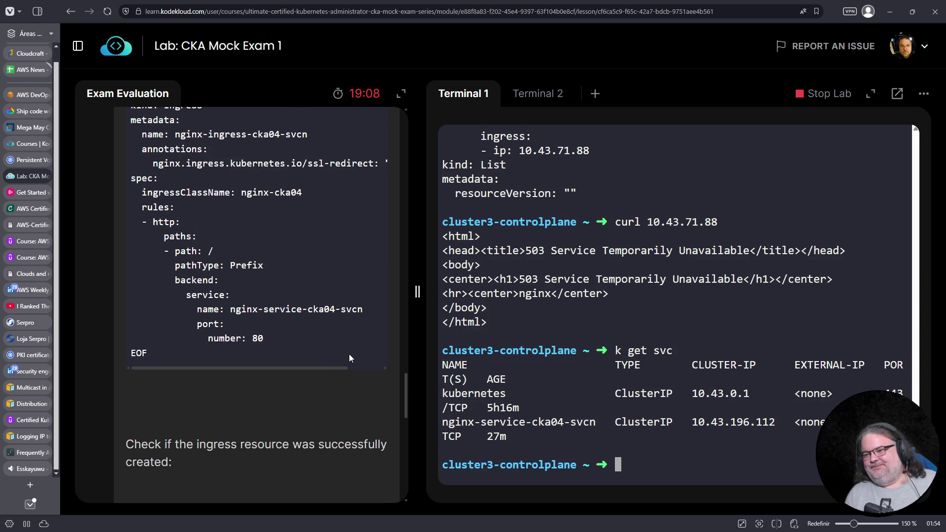
{"action": "scroll", "coordinate": [534, 361], "scroll_direction": "up", "scroll_amount": 3}
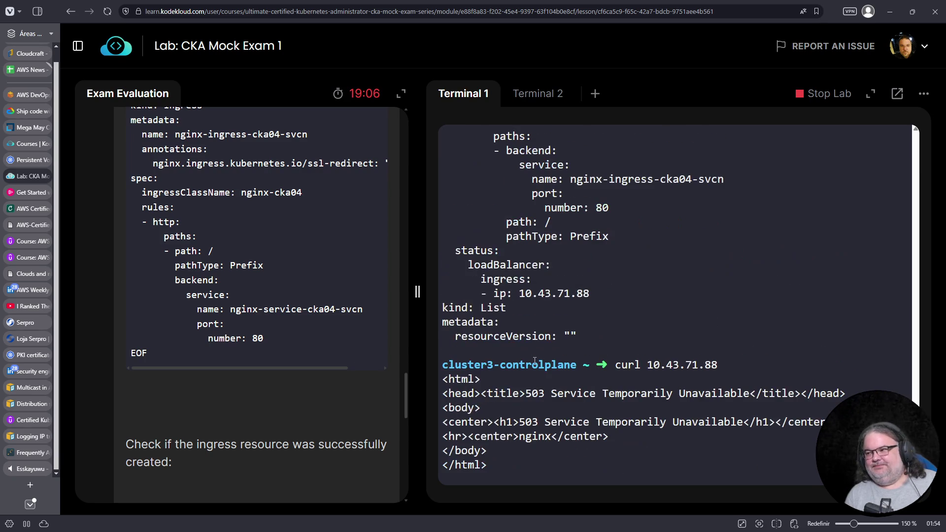
{"action": "scroll", "coordinate": [563, 286], "scroll_direction": "up", "scroll_amount": 2}
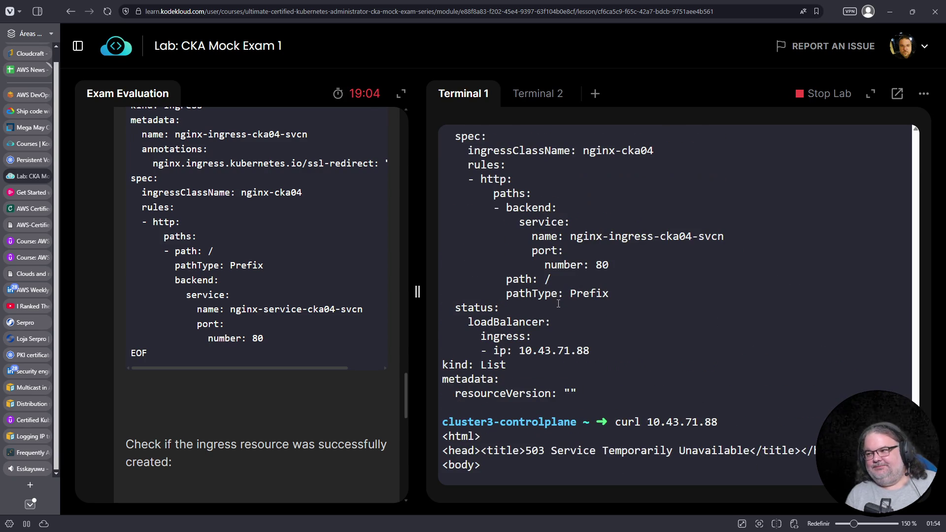
{"action": "key", "text": "Return"}
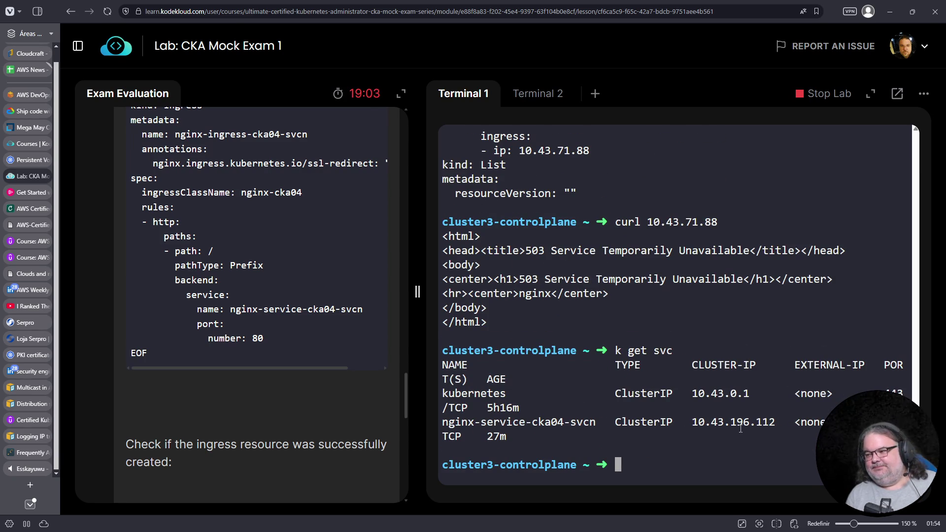
{"action": "type", "text": "k get pods"}
{"action": "key", "text": "Return"}
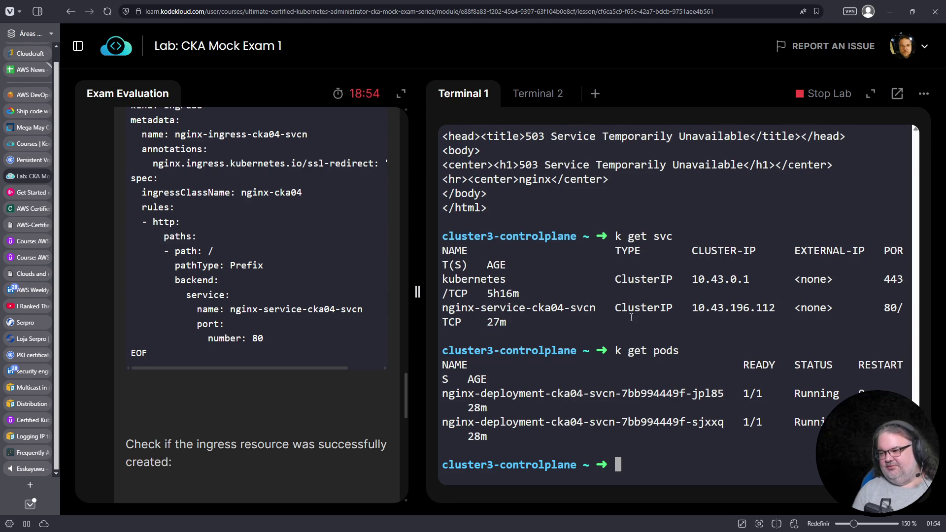
Step: Curl the nginx service IP 10.43.196.112 directly and get Hello World
{"action": "double_click", "coordinate": [733, 307]}
{"action": "right_click", "coordinate": [731, 308]}
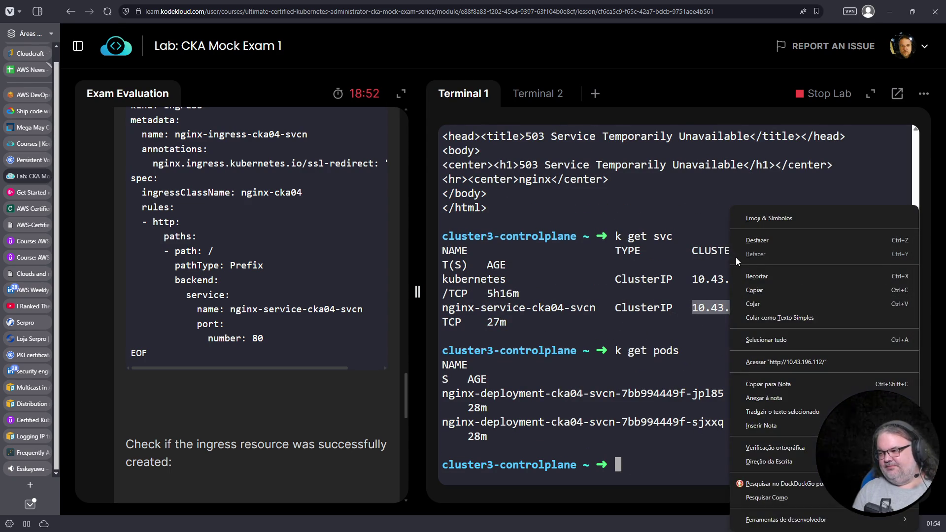
{"action": "left_click", "coordinate": [761, 290]}
{"action": "right_click", "coordinate": [623, 275]}
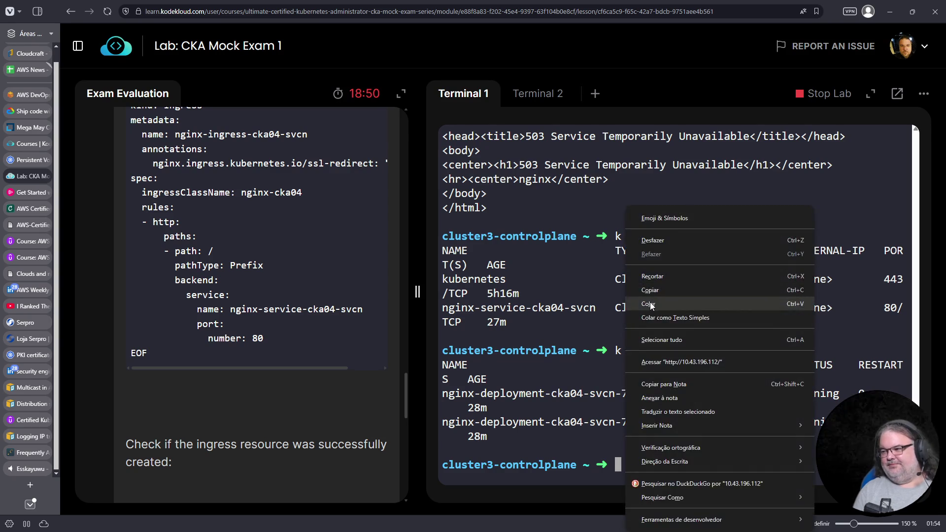
{"action": "left_click", "coordinate": [649, 303]}
{"action": "key", "text": "Home"}
{"action": "type", "text": "curl"}
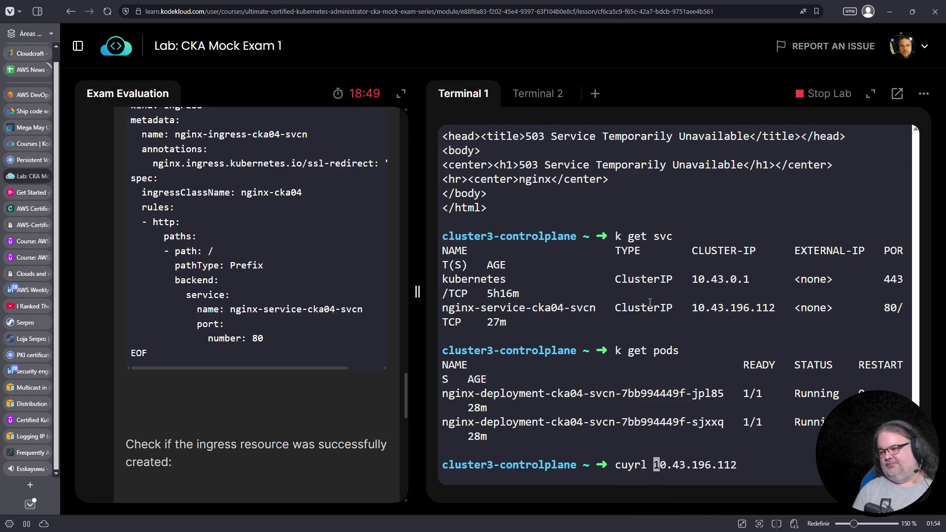
{"action": "key", "text": "Return"}
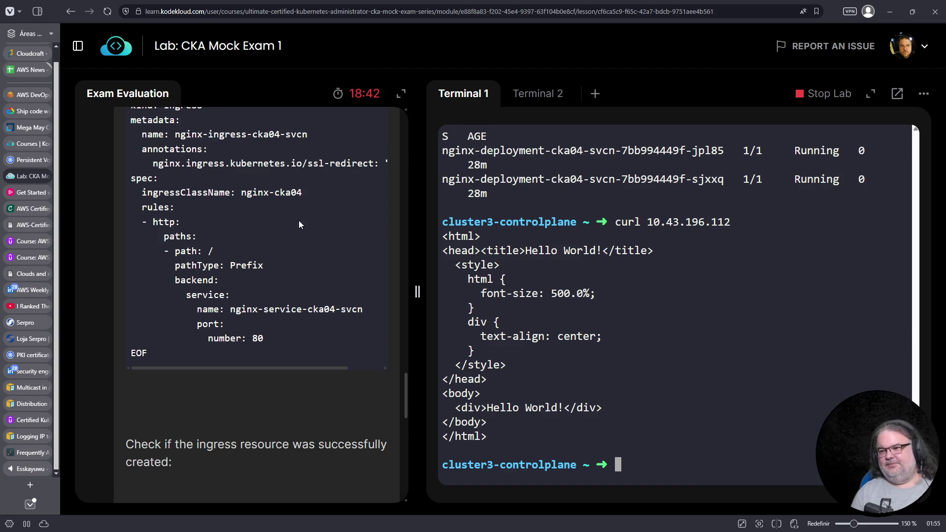
{"action": "type", "text": "k get svc"}
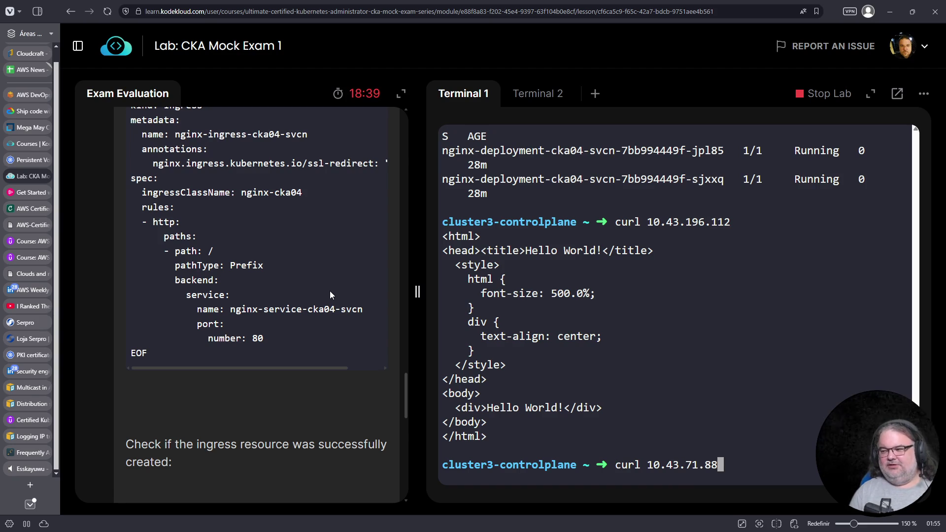
{"action": "type", "text": "curl 10.43.71.88"}
{"action": "key", "text": "Return"}
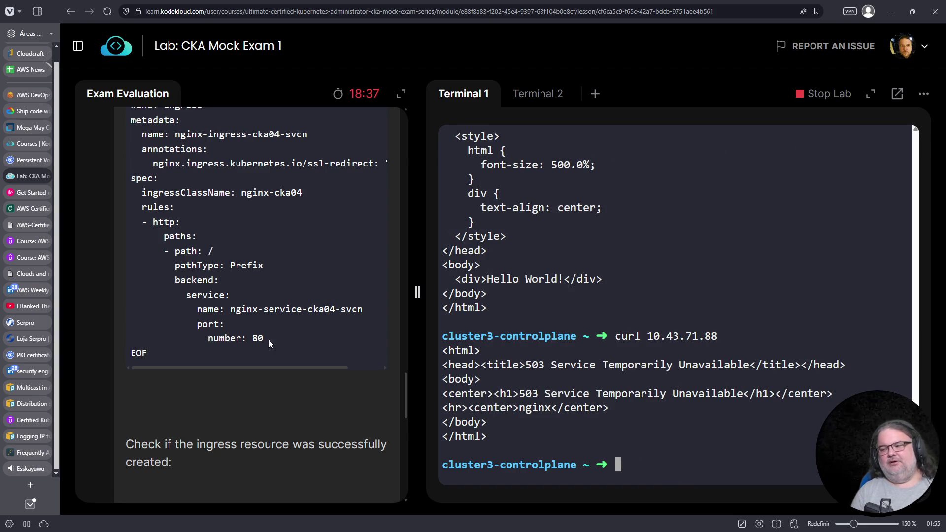
{"action": "scroll", "coordinate": [289, 313], "scroll_direction": "up", "scroll_amount": 2}
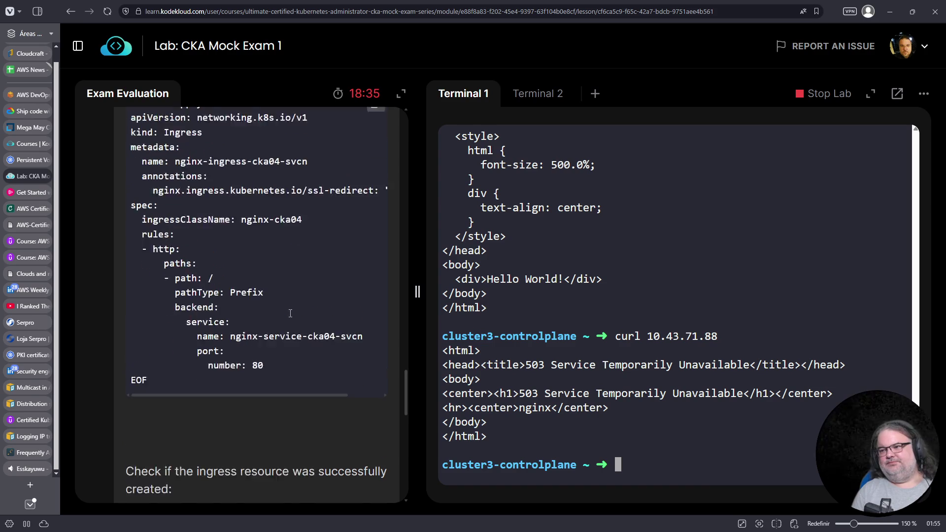
{"action": "scroll", "coordinate": [643, 348], "scroll_direction": "up", "scroll_amount": 1}
{"action": "scroll", "coordinate": [643, 348], "scroll_direction": "up", "scroll_amount": 4}
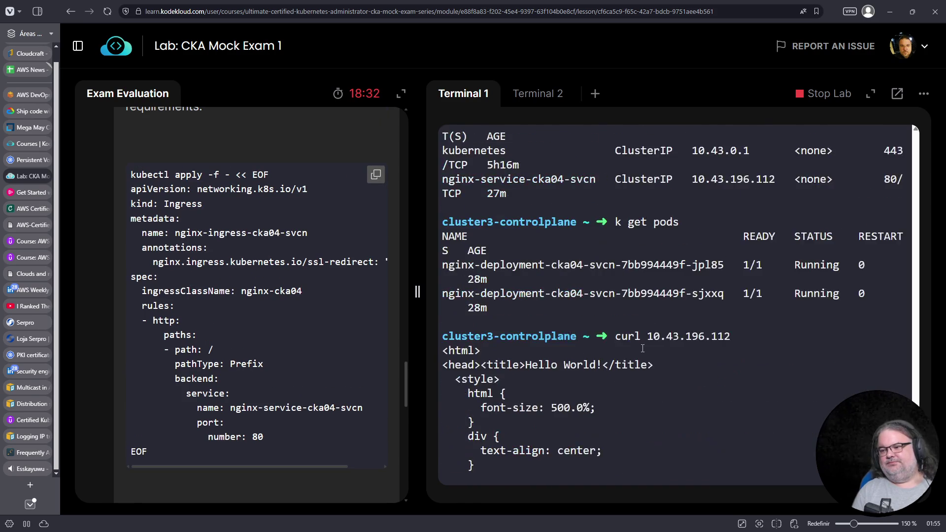
{"action": "scroll", "coordinate": [642, 348], "scroll_direction": "down", "scroll_amount": 3}
{"action": "scroll", "coordinate": [308, 347], "scroll_direction": "down", "scroll_amount": 6}
{"action": "scroll", "coordinate": [287, 320], "scroll_direction": "down", "scroll_amount": 3}
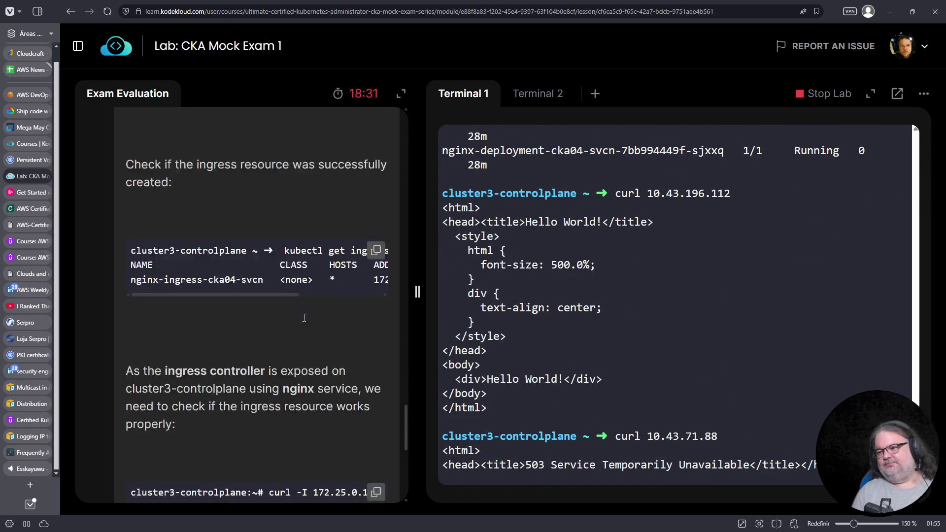
{"action": "scroll", "coordinate": [609, 323], "scroll_direction": "down", "scroll_amount": 4}
{"action": "type", "text": "k get ingress"}
{"action": "key", "text": "Return"}
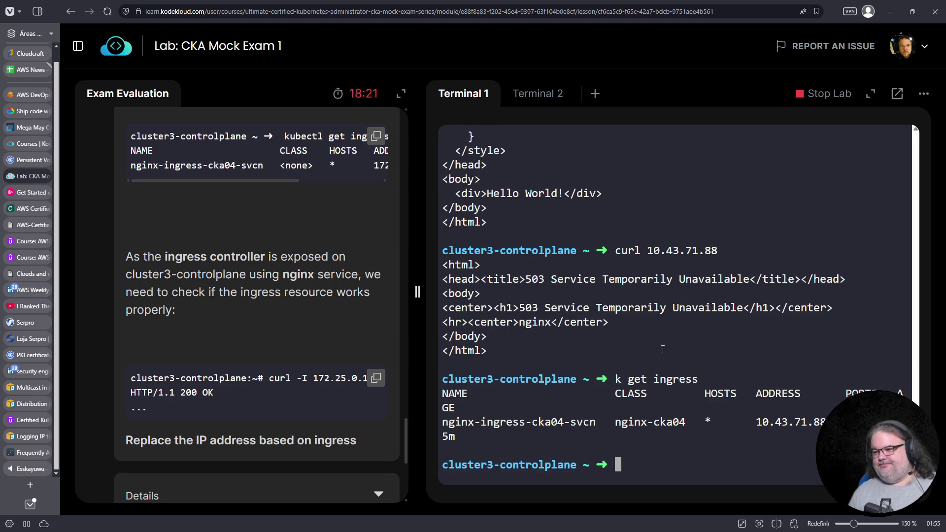
{"action": "scroll", "coordinate": [301, 362], "scroll_direction": "up", "scroll_amount": 15}
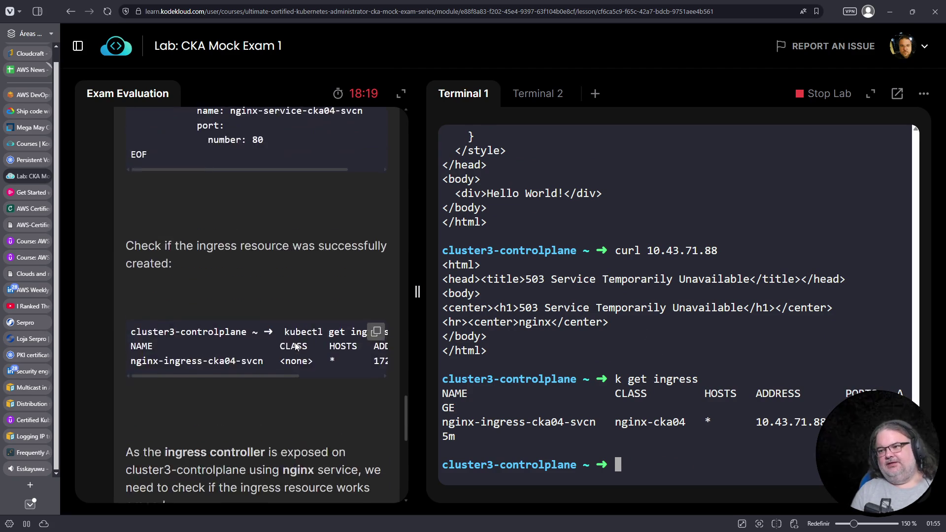
{"action": "scroll", "coordinate": [296, 346], "scroll_direction": "down", "scroll_amount": 5}
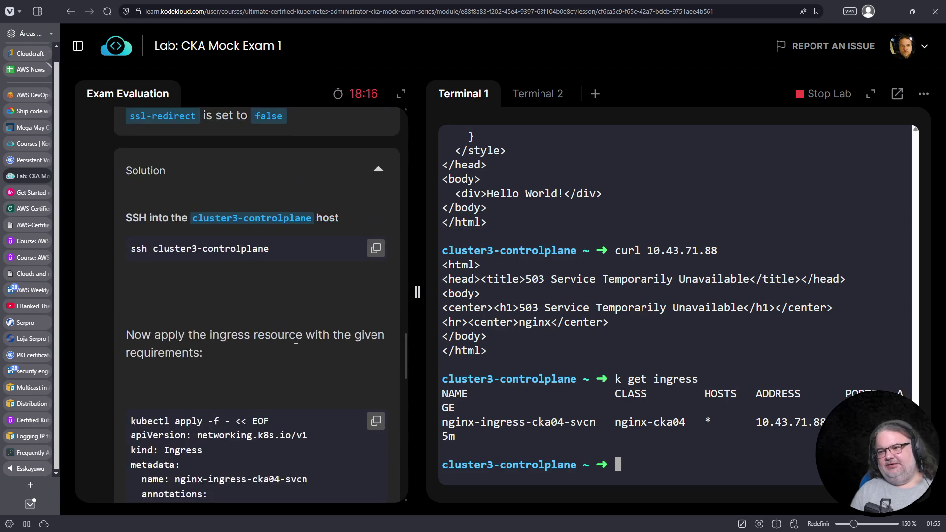
{"action": "scroll", "coordinate": [231, 291], "scroll_direction": "up", "scroll_amount": 7}
{"action": "scroll", "coordinate": [232, 291], "scroll_direction": "up", "scroll_amount": 1}
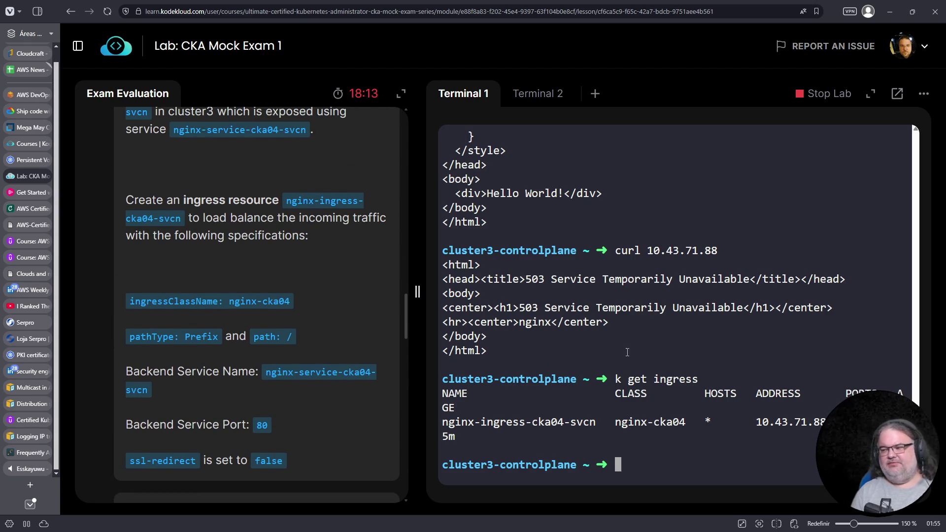
{"action": "left_click_drag", "start_coordinate": [615, 422], "coordinate": [683, 422]}
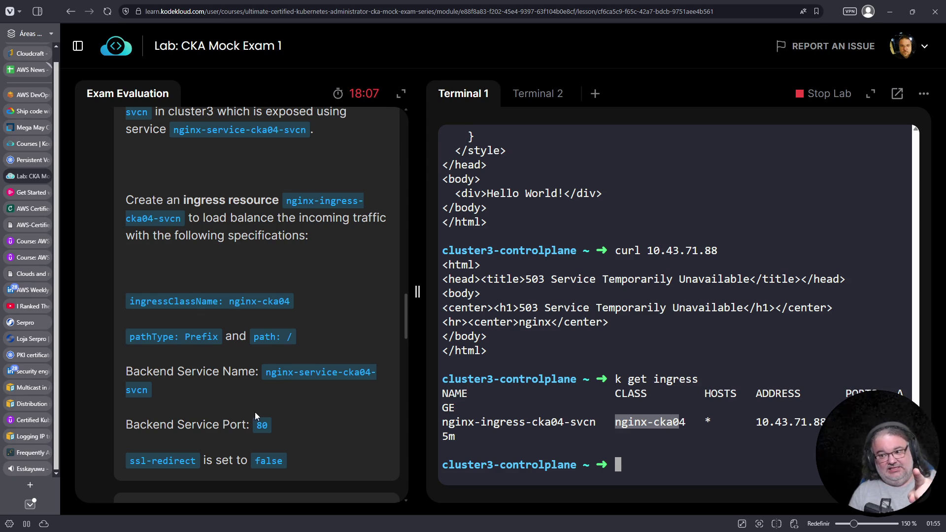
{"action": "scroll", "coordinate": [277, 349], "scroll_direction": "down", "scroll_amount": 5}
{"action": "scroll", "coordinate": [277, 338], "scroll_direction": "down", "scroll_amount": 2}
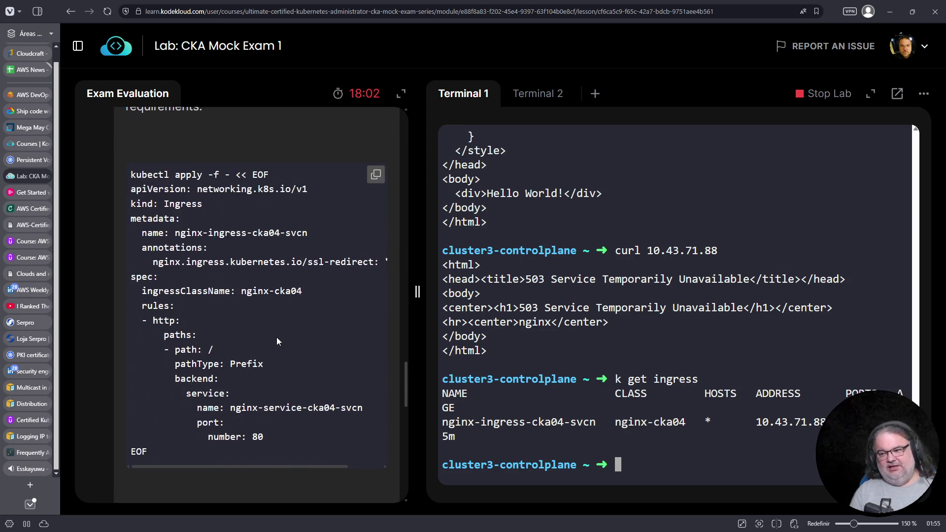
{"action": "scroll", "coordinate": [305, 357], "scroll_direction": "down", "scroll_amount": 6}
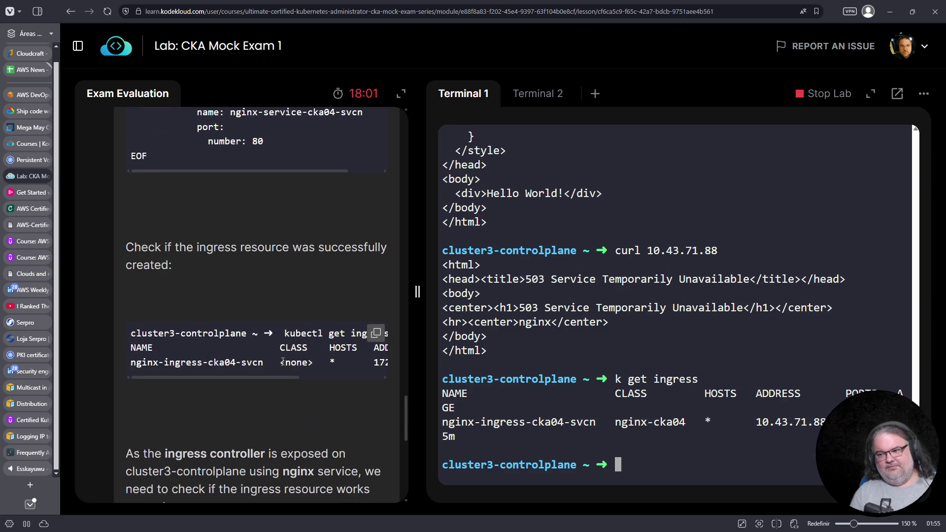
{"action": "scroll", "coordinate": [286, 377], "scroll_direction": "right", "scroll_amount": 2}
{"action": "left_click_drag", "start_coordinate": [262, 363], "coordinate": [297, 363]}
{"action": "scroll", "coordinate": [297, 364], "scroll_direction": "down", "scroll_amount": 3}
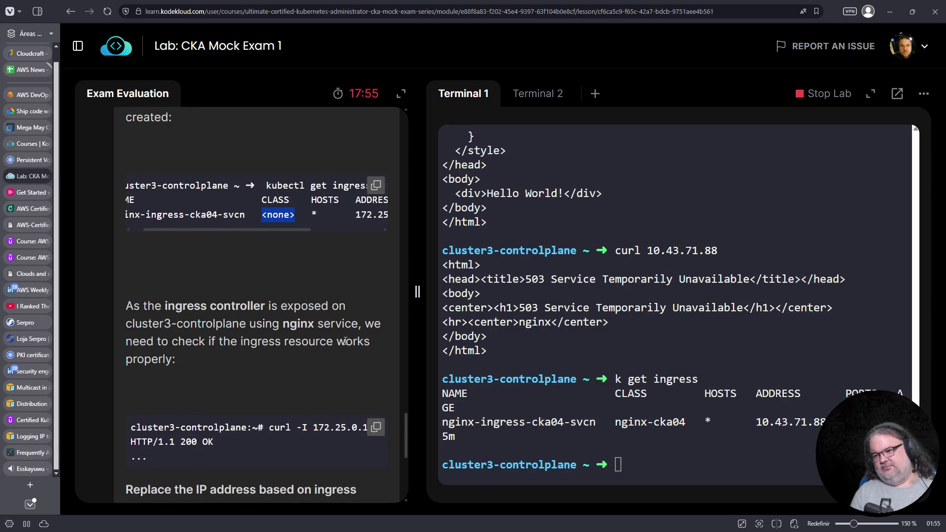
{"action": "scroll", "coordinate": [340, 371], "scroll_direction": "down", "scroll_amount": 3}
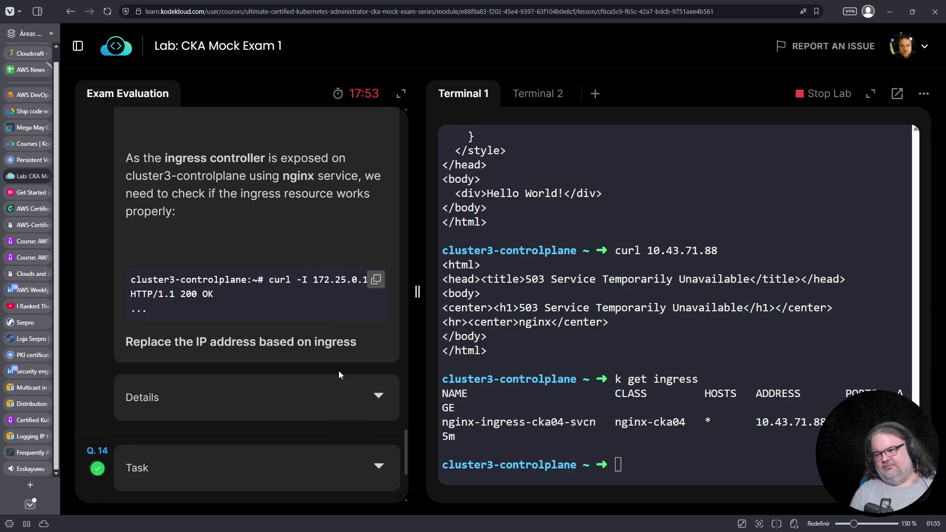
Step: Expand the ingress question's Details to see the failed check results
{"action": "left_click", "coordinate": [359, 389]}
{"action": "scroll", "coordinate": [318, 372], "scroll_direction": "down", "scroll_amount": 4}
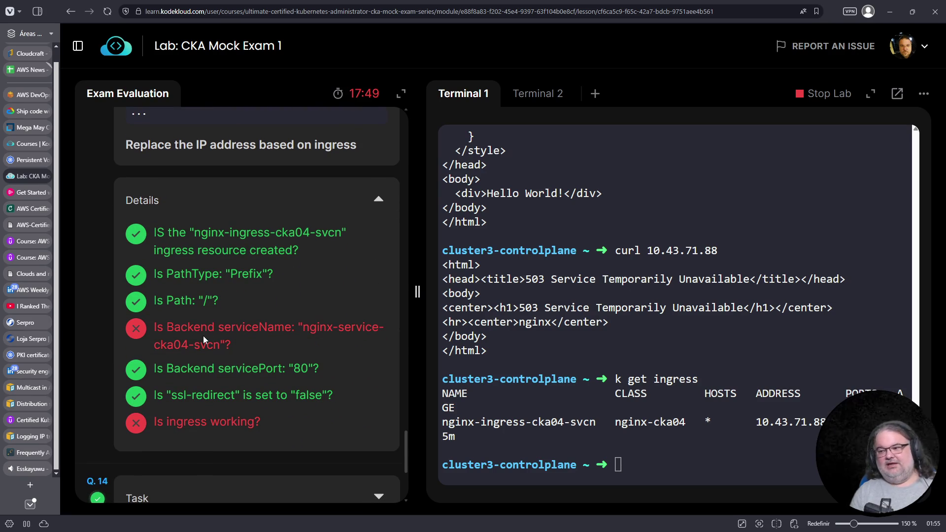
{"action": "left_click_drag", "start_coordinate": [225, 345], "coordinate": [157, 327]}
{"action": "scroll", "coordinate": [484, 391], "scroll_direction": "up", "scroll_amount": 3}
{"action": "scroll", "coordinate": [484, 391], "scroll_direction": "up", "scroll_amount": 4}
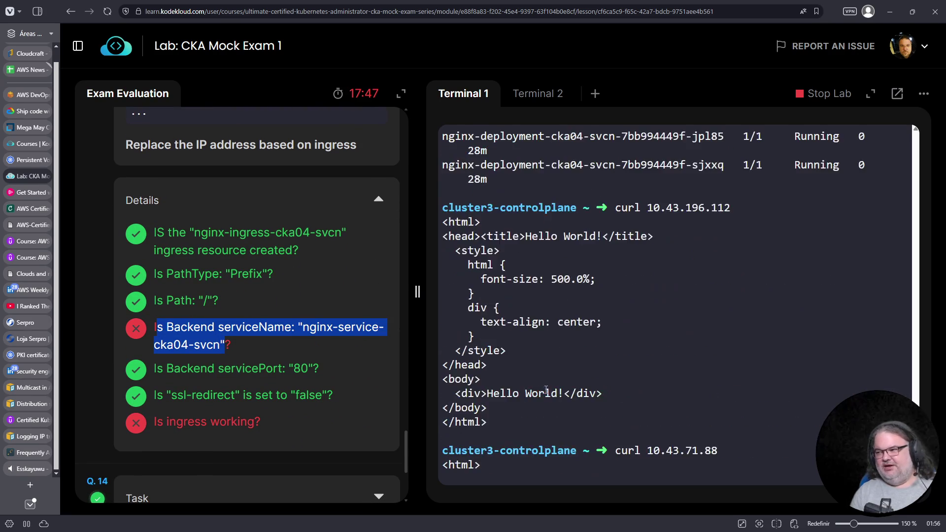
{"action": "scroll", "coordinate": [552, 392], "scroll_direction": "down", "scroll_amount": 7}
{"action": "type", "text": "k get ingress"}
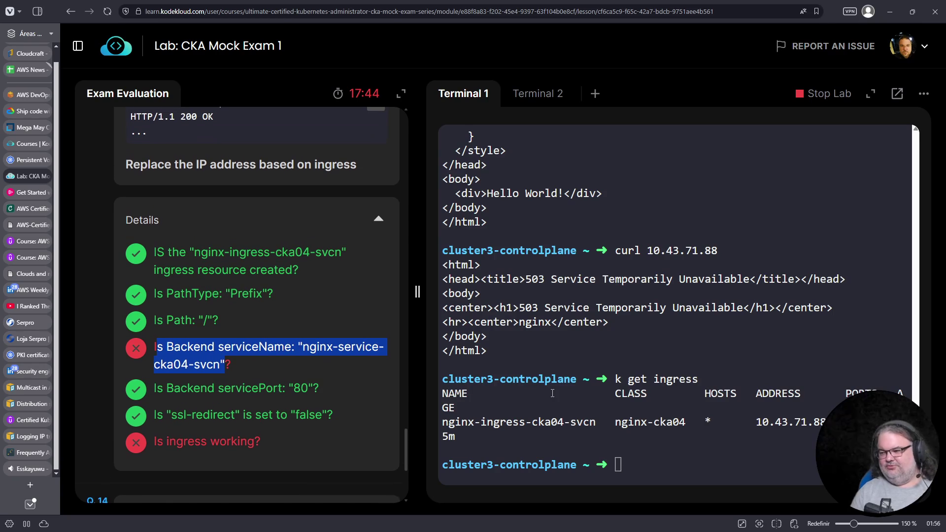
Step: Open the ingress with k edit and delete the wrong backend service name
{"action": "triple_click", "coordinate": [552, 393]}
{"action": "key", "text": "Up"}
{"action": "key", "text": "Up"}
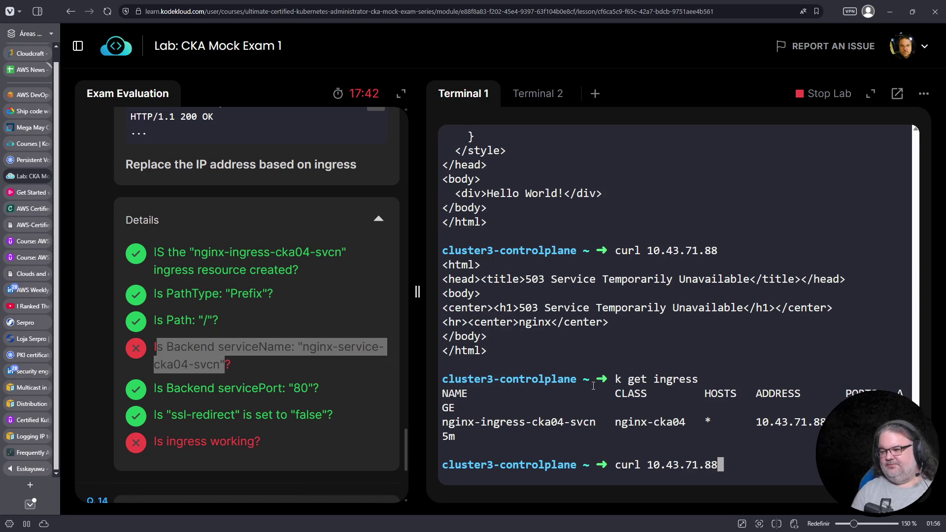
{"action": "key", "text": "Up"}
{"action": "key", "text": "Up"}
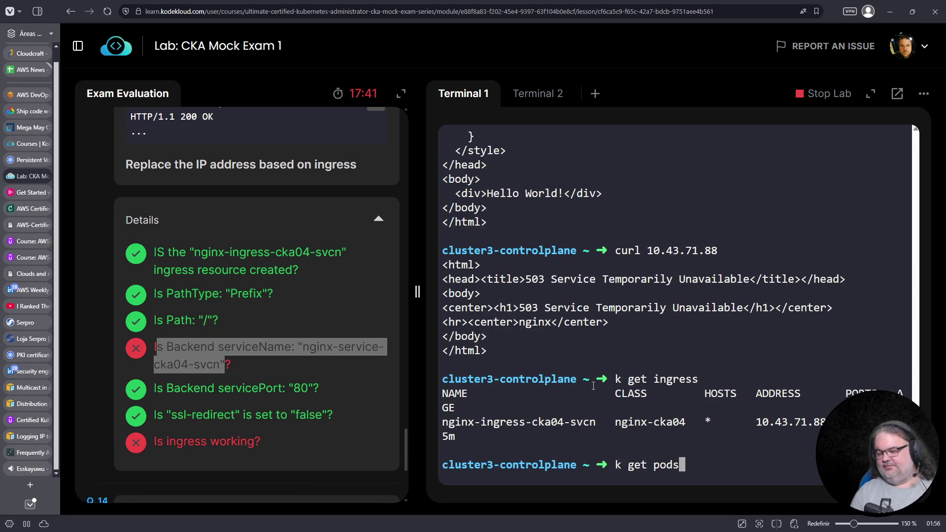
{"action": "key", "text": "ctrl+c"}
{"action": "key", "text": "ctrl+r"}
{"action": "type", "text": "k edit"}
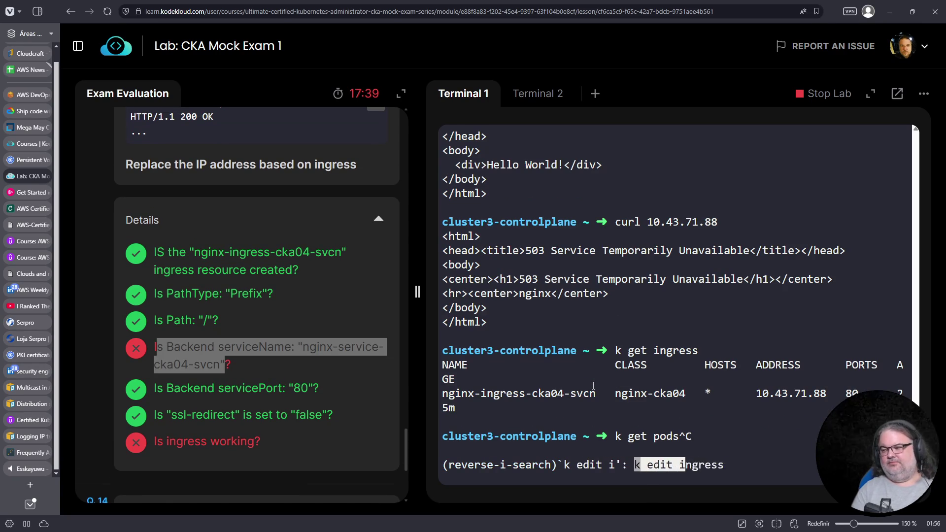
{"action": "key", "text": "Return"}
{"action": "key", "text": "Return"}
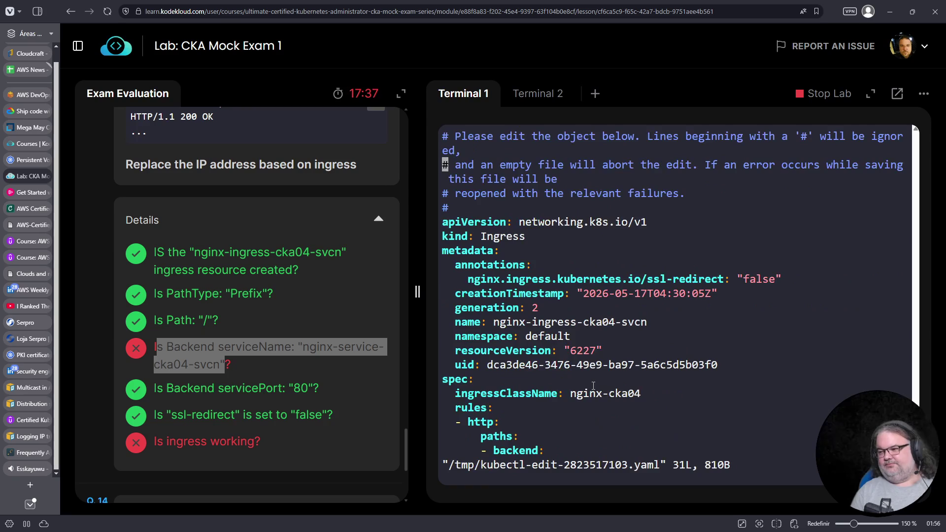
{"action": "key", "text": "ctrl+f"}
{"action": "key", "text": "Down"}
{"action": "key", "text": "Down"}
{"action": "key", "text": "Down"}
{"action": "key", "text": "Down"}
{"action": "key", "text": "Down"}
{"action": "key", "text": "Up"}
{"action": "key", "text": "Up"}
{"action": "key", "text": "Up"}
{"action": "key", "text": "Up"}
{"action": "key", "text": "Right"}
{"action": "key", "text": "Right"}
{"action": "key", "text": "Right"}
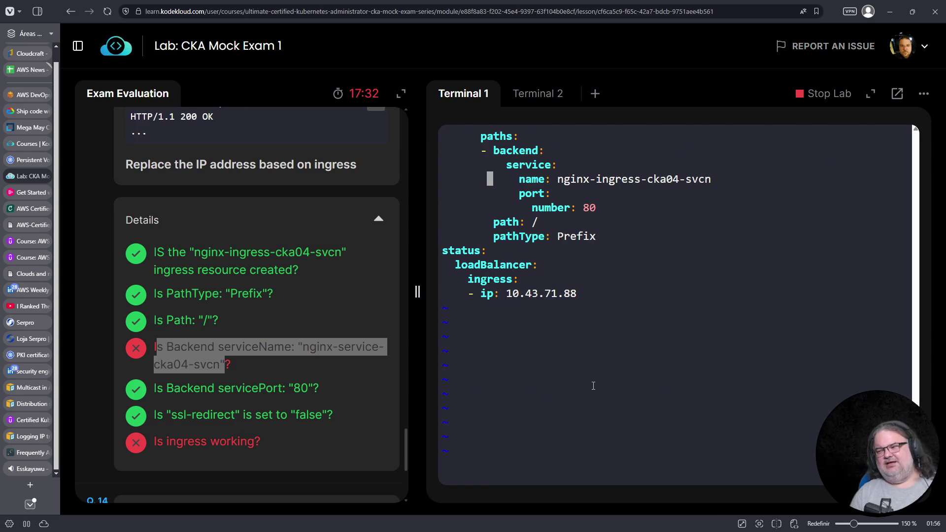
{"action": "key", "text": "shift+c"}
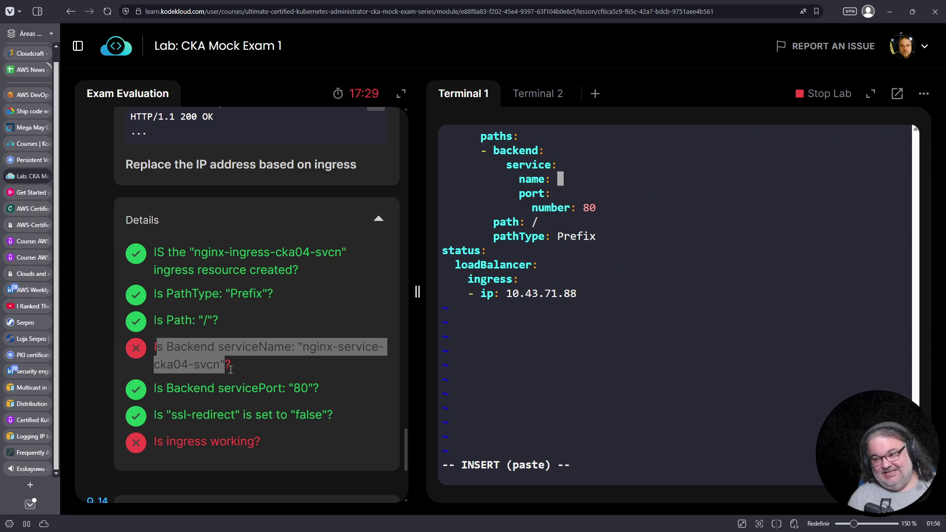
Step: Enter nginx-service-cka04-svcn as the backend service name and save with :wq
{"action": "left_click", "coordinate": [325, 341]}
{"action": "left_click_drag", "start_coordinate": [303, 347], "coordinate": [221, 361]}
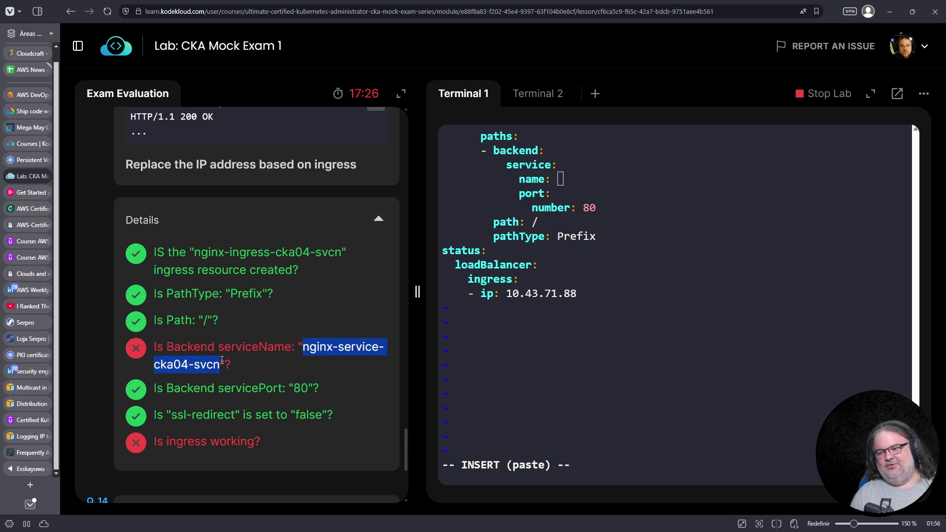
{"action": "right_click", "coordinate": [198, 366]}
{"action": "left_click", "coordinate": [225, 382]}
{"action": "right_click", "coordinate": [587, 109]}
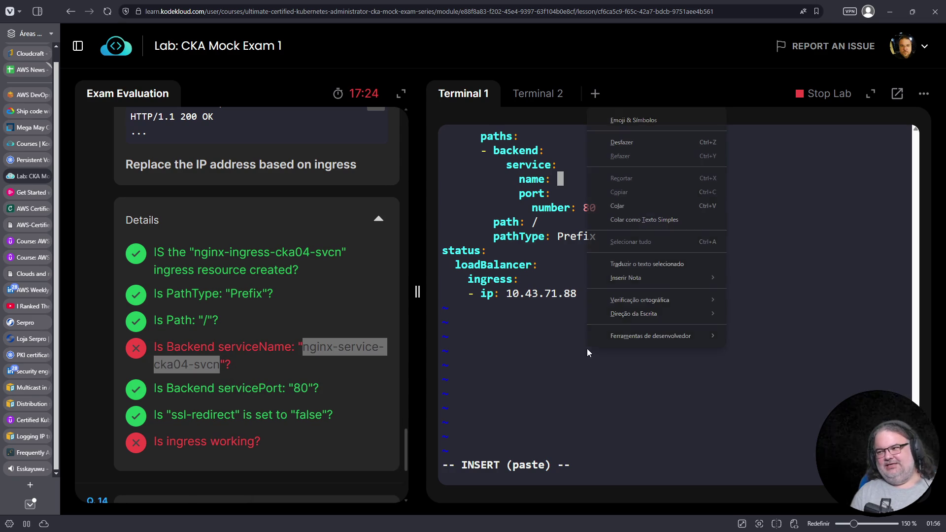
{"action": "left_click", "coordinate": [634, 206]}
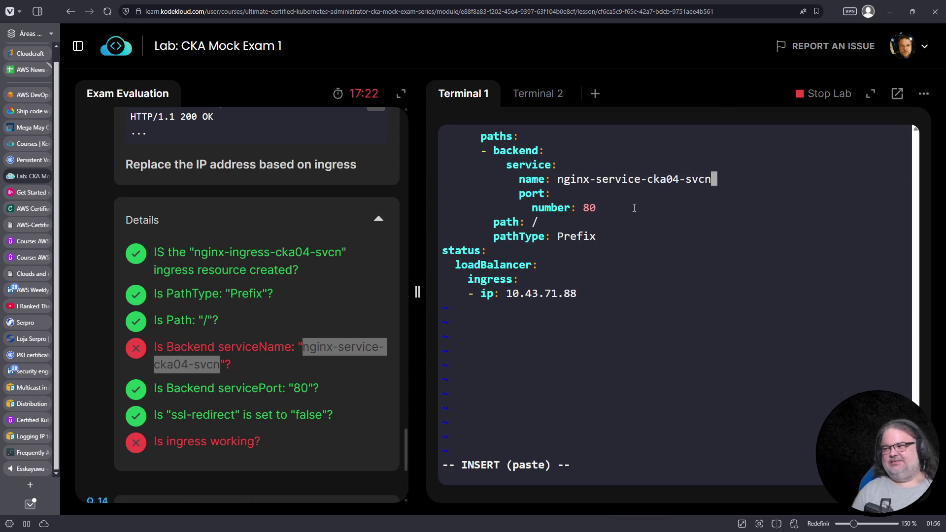
{"action": "key", "text": "Escape"}
{"action": "type", "text": ":wq"}
{"action": "key", "text": "Return"}
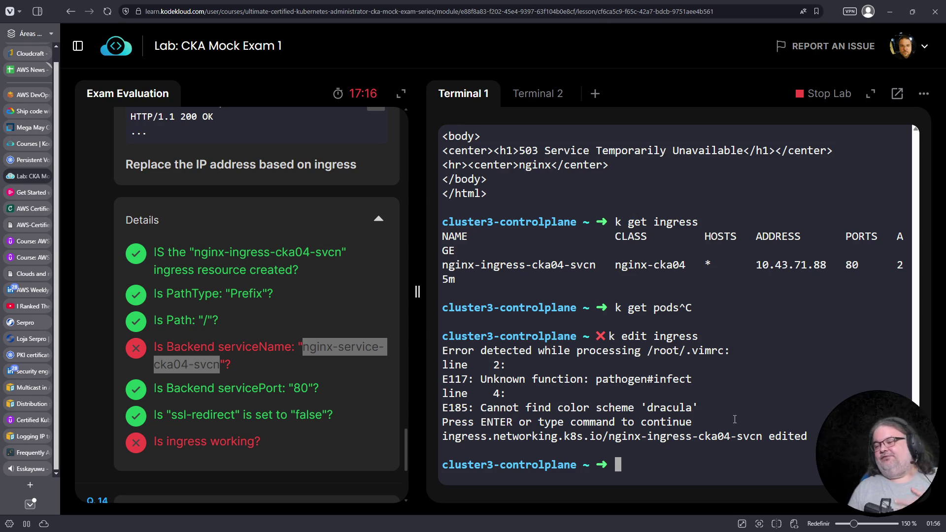
Step: Rerun curl 10.43.71.88 and get Hello World instead of 503, then hide the Details
{"action": "type", "text": "k get ingress"}
{"action": "key", "text": "ctrl+c"}
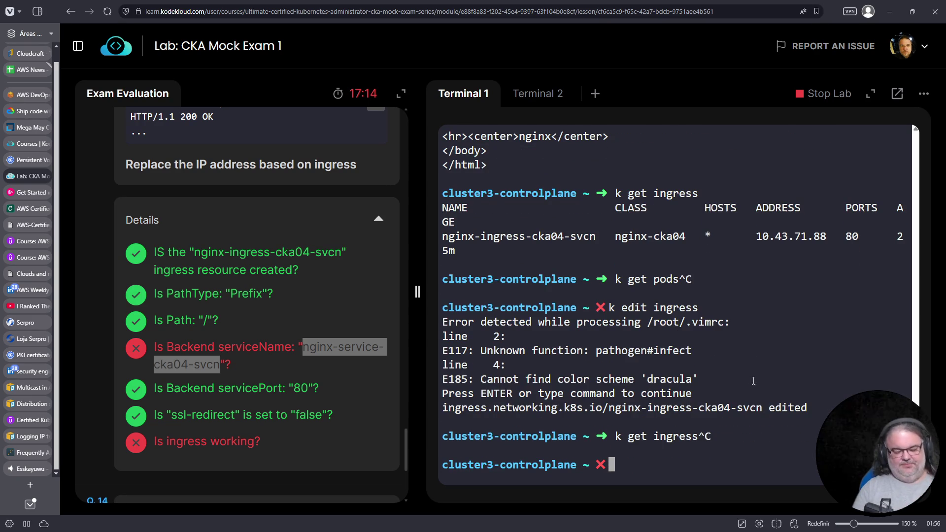
{"action": "key", "text": "ctrl+c"}
{"action": "key", "text": "ctrl+r"}
{"action": "type", "text": "c url"}
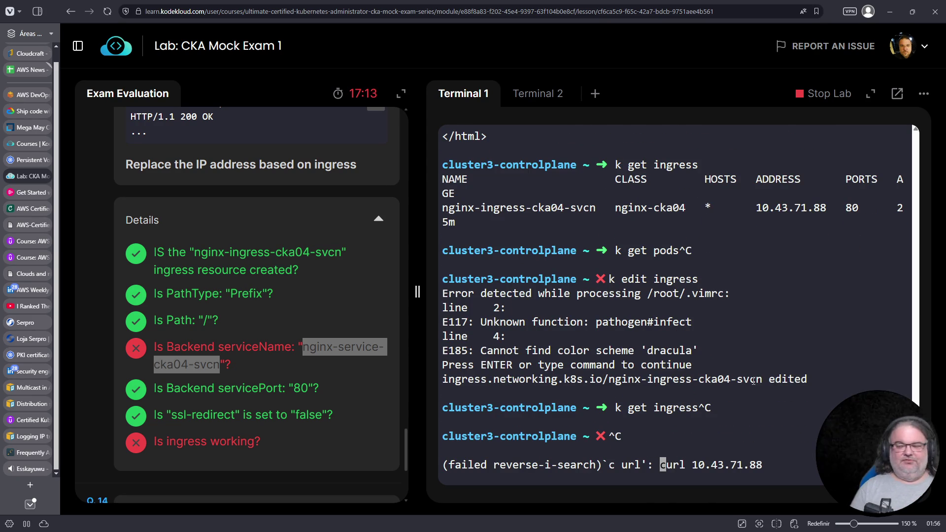
{"action": "key", "text": "Return"}
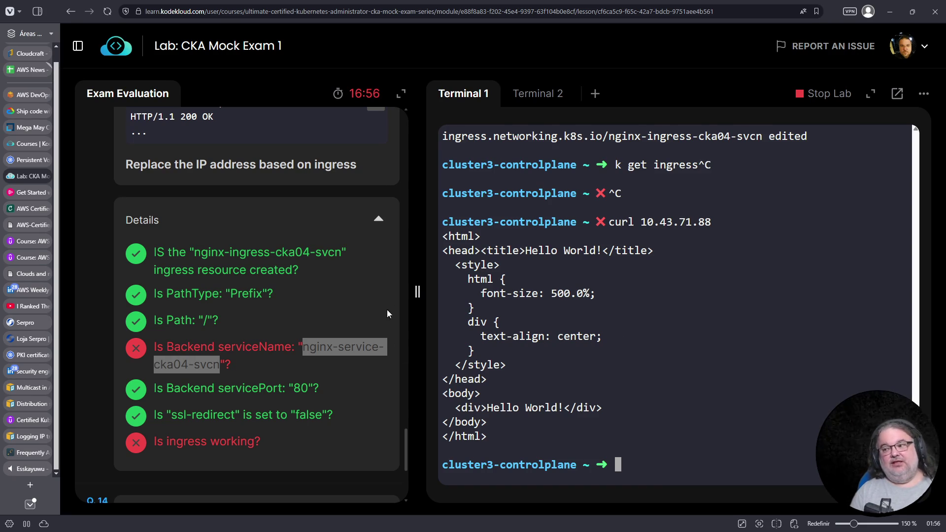
{"action": "left_click", "coordinate": [365, 217]}
{"action": "scroll", "coordinate": [301, 367], "scroll_direction": "down", "scroll_amount": 1}
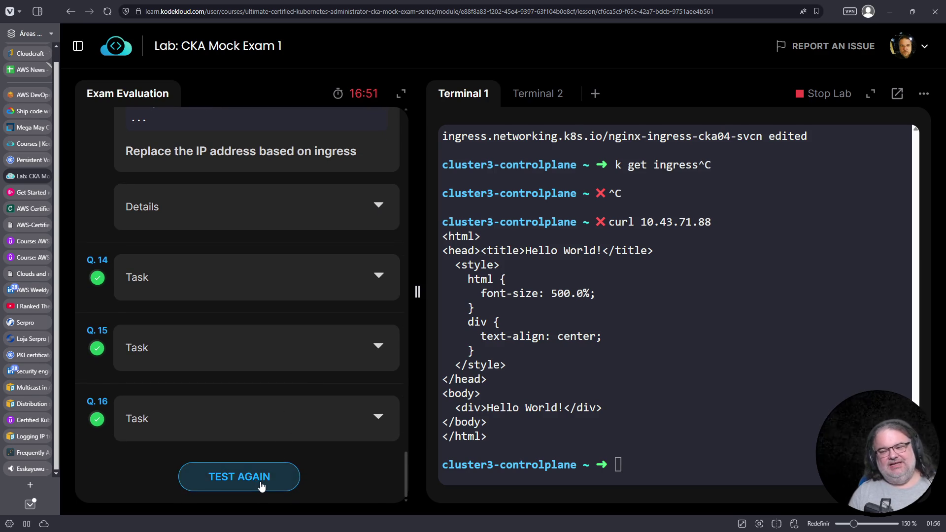
Step: Run TEST AGAIN, scoring 82% against the 75% pass mark, and compare with the official CKA FAQ
{"action": "left_click", "coordinate": [274, 471]}
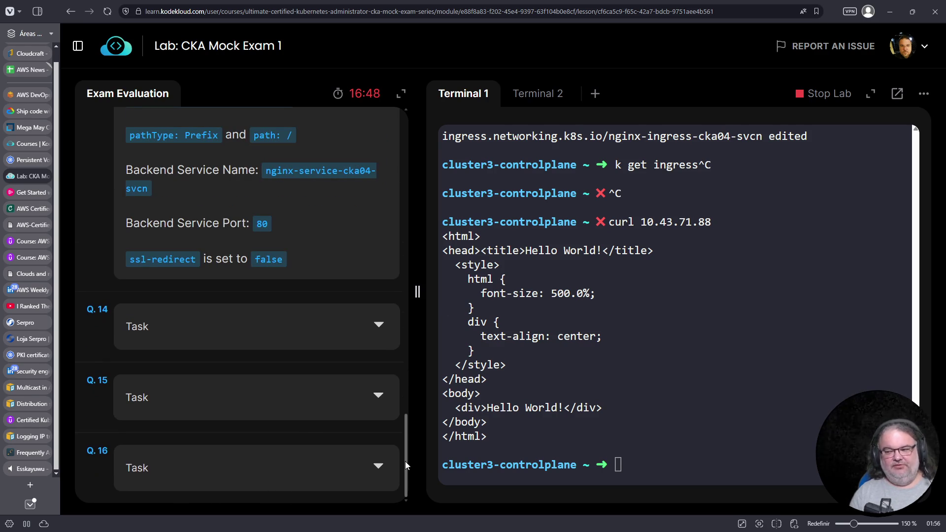
{"action": "left_click_drag", "start_coordinate": [407, 445], "coordinate": [408, 318]}
{"action": "left_click", "coordinate": [371, 302]}
{"action": "scroll", "coordinate": [370, 315], "scroll_direction": "up", "scroll_amount": 15}
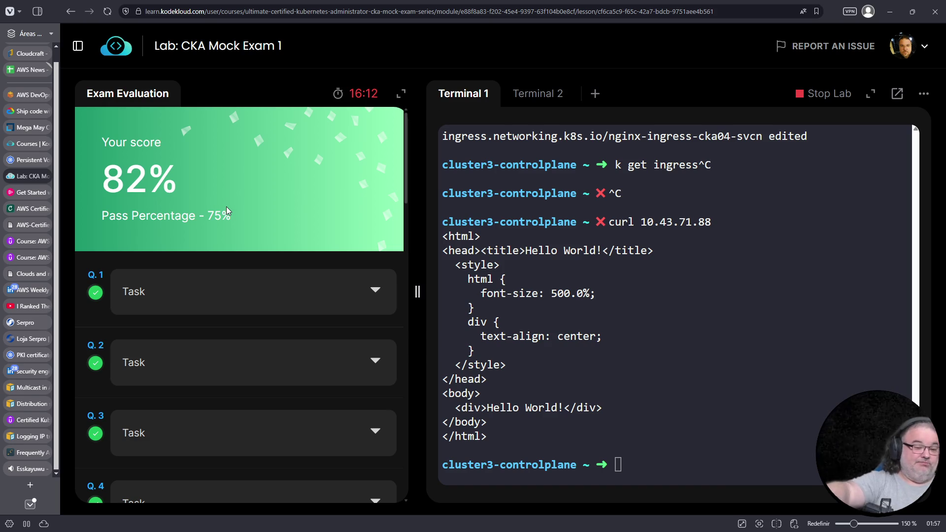
{"action": "left_click", "coordinate": [29, 453]}
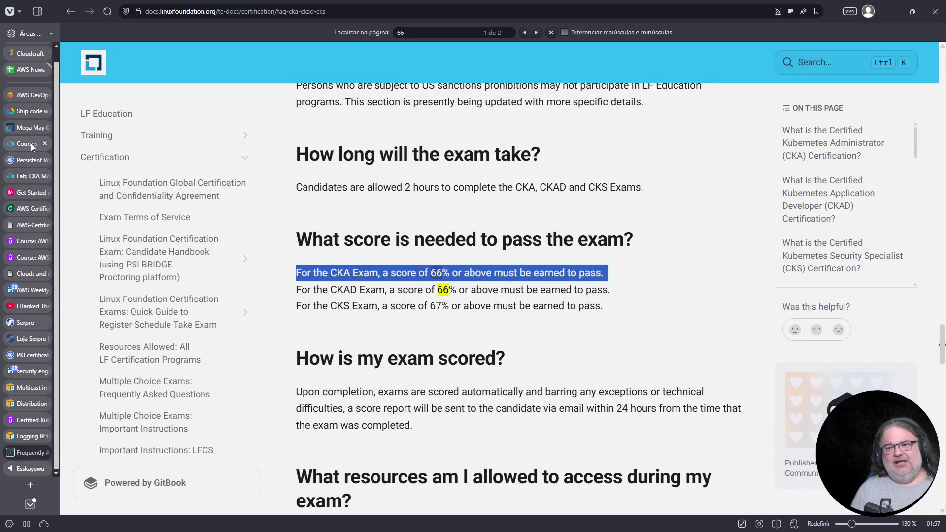
{"action": "left_click", "coordinate": [30, 176]}
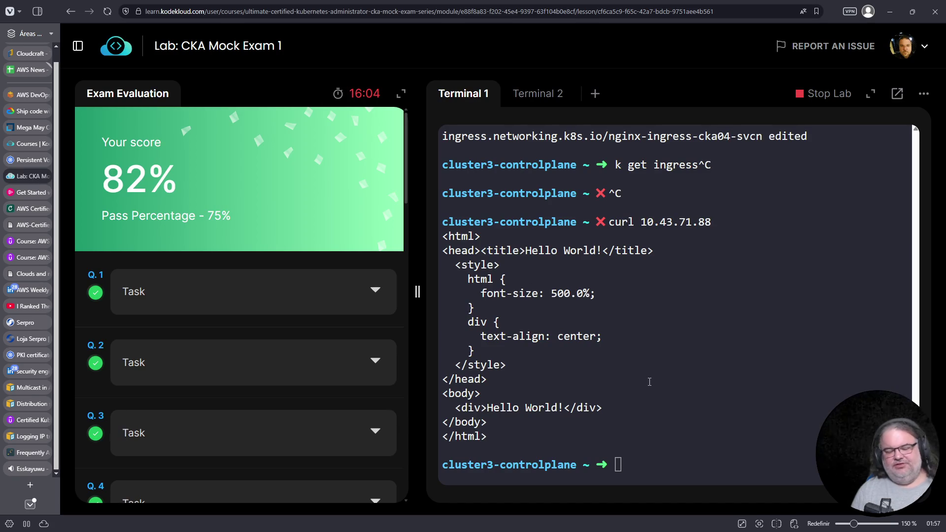
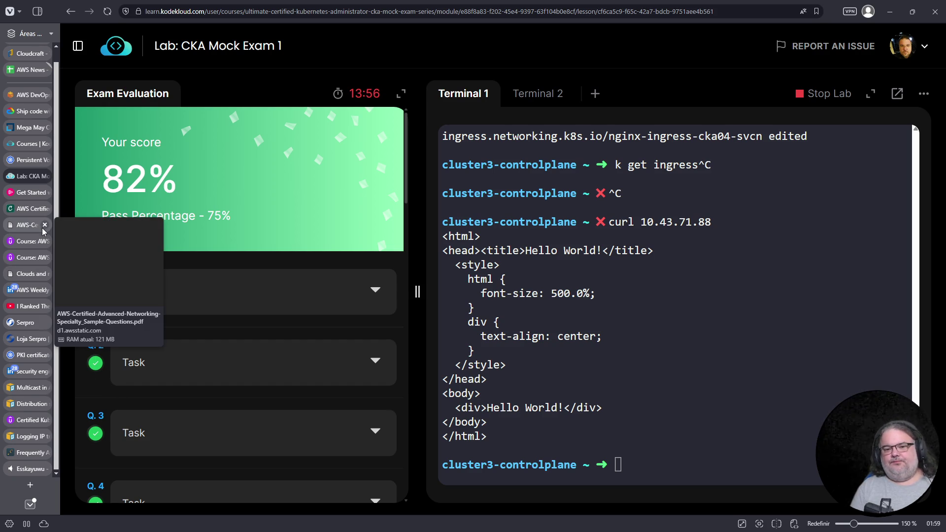
Step: Expand failed Q.12's deployment rollout and rollback task, read it through, then request stopping the lab
{"action": "mouse_move", "coordinate": [41, 194]}
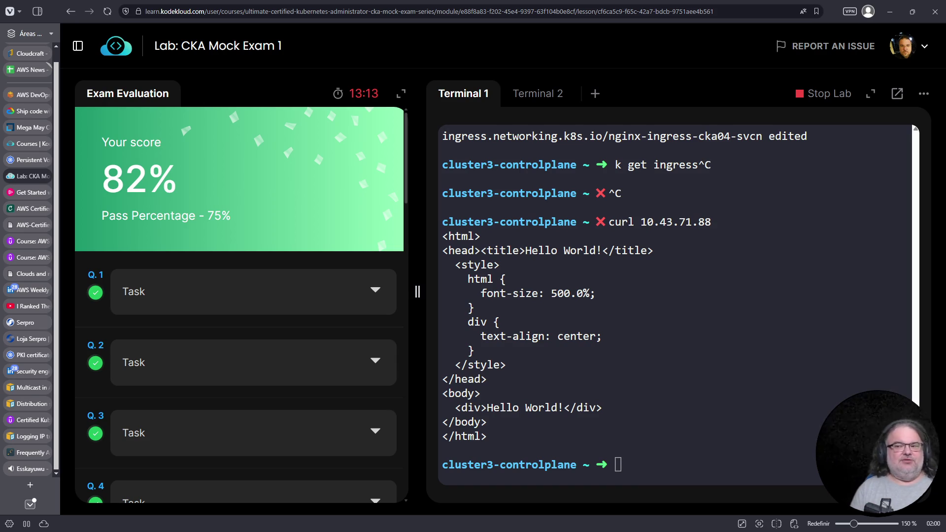
{"action": "left_click_drag", "start_coordinate": [417, 291], "coordinate": [321, 295]}
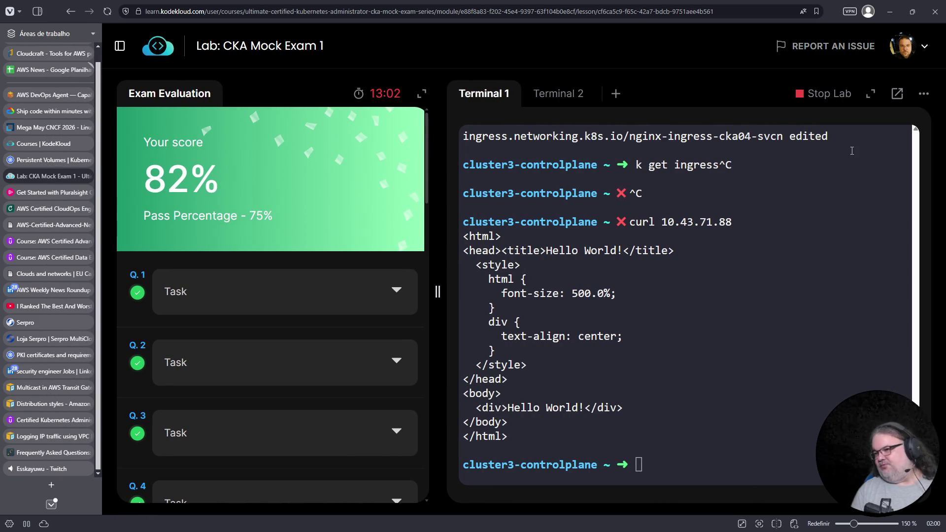
{"action": "scroll", "coordinate": [349, 337], "scroll_direction": "down", "scroll_amount": 7}
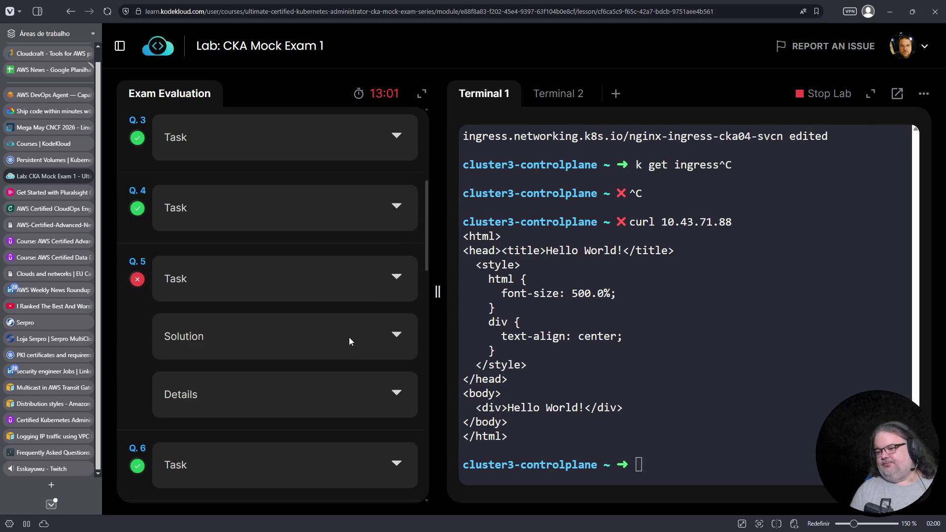
{"action": "scroll", "coordinate": [382, 332], "scroll_direction": "down", "scroll_amount": 10}
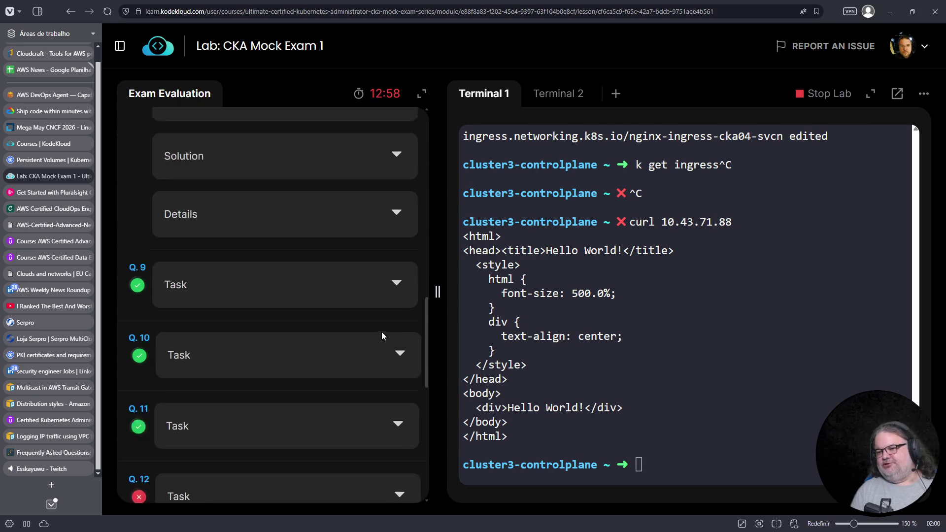
{"action": "scroll", "coordinate": [368, 344], "scroll_direction": "up", "scroll_amount": 4}
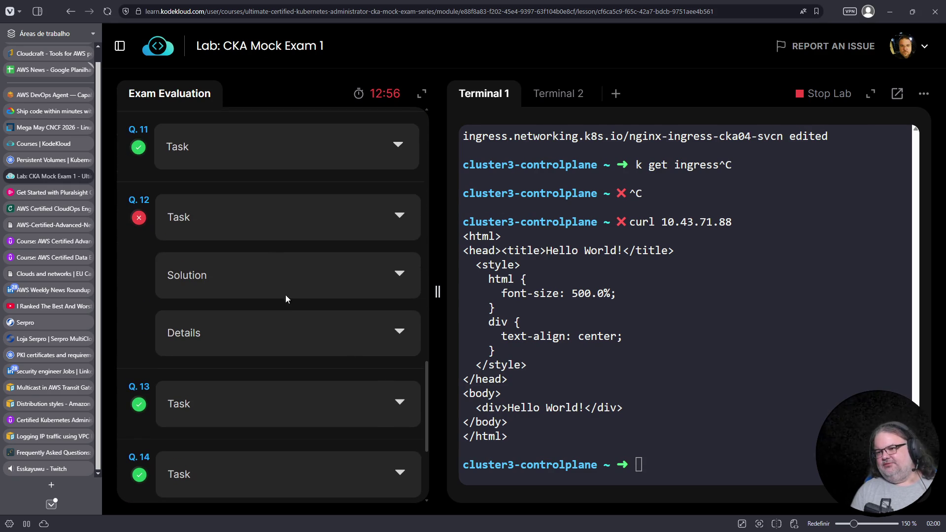
{"action": "left_click", "coordinate": [401, 218]}
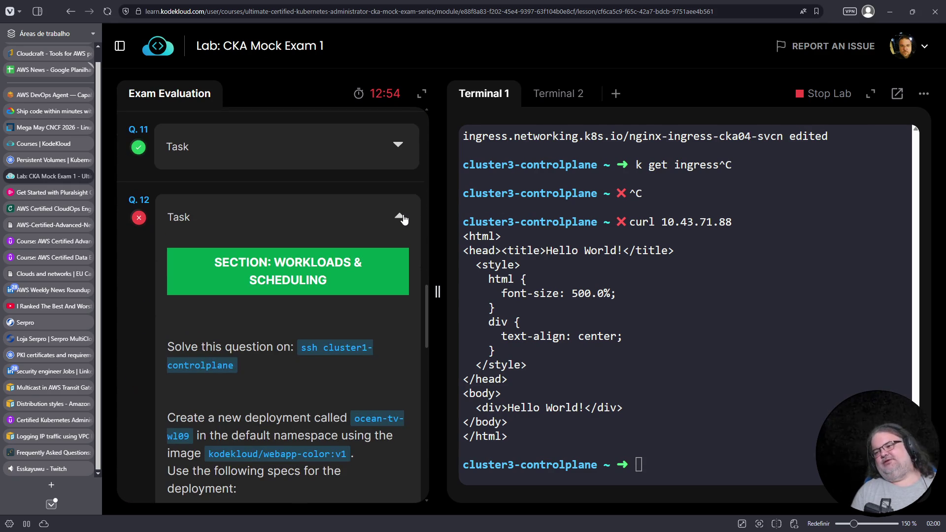
{"action": "scroll", "coordinate": [329, 349], "scroll_direction": "down", "scroll_amount": 3}
{"action": "scroll", "coordinate": [330, 348], "scroll_direction": "down", "scroll_amount": 6}
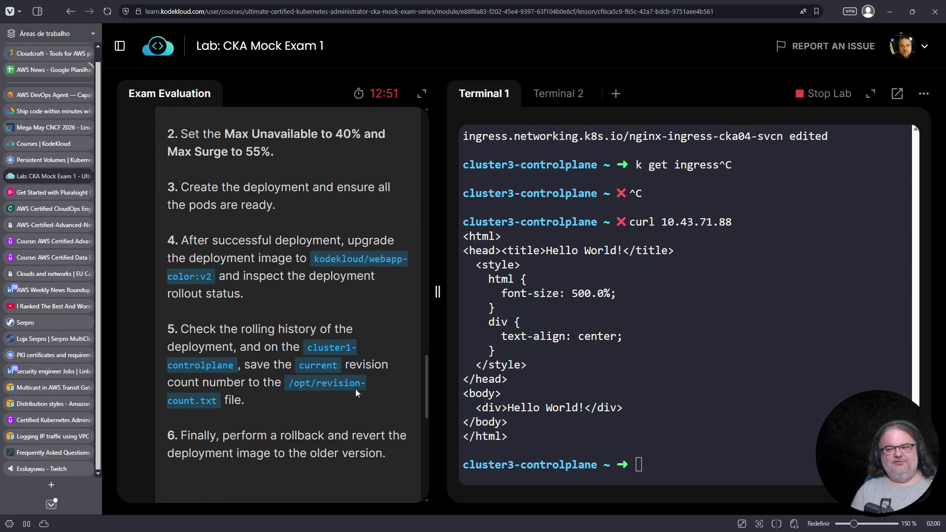
{"action": "left_click", "coordinate": [820, 90]}
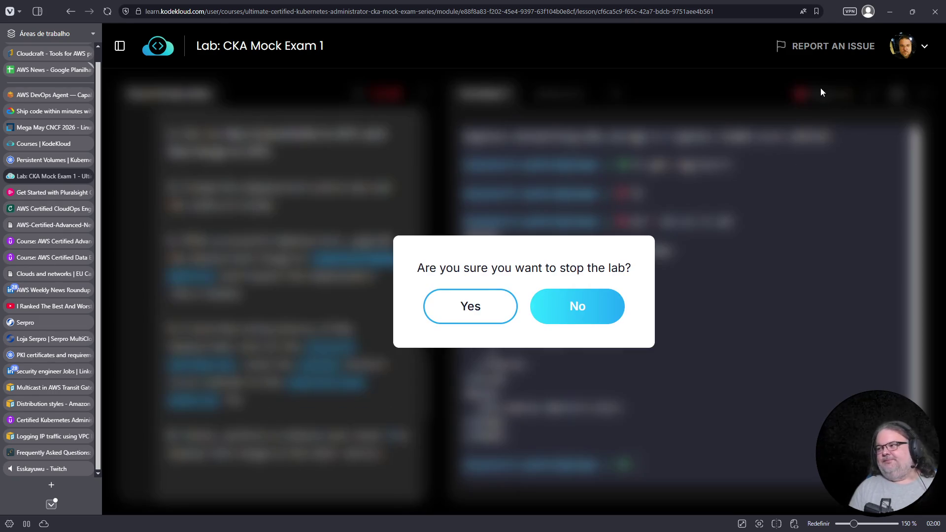
Step: Confirm stopping the CKA mock lab, then switch to the Twitch live stream tab
{"action": "left_click", "coordinate": [502, 306]}
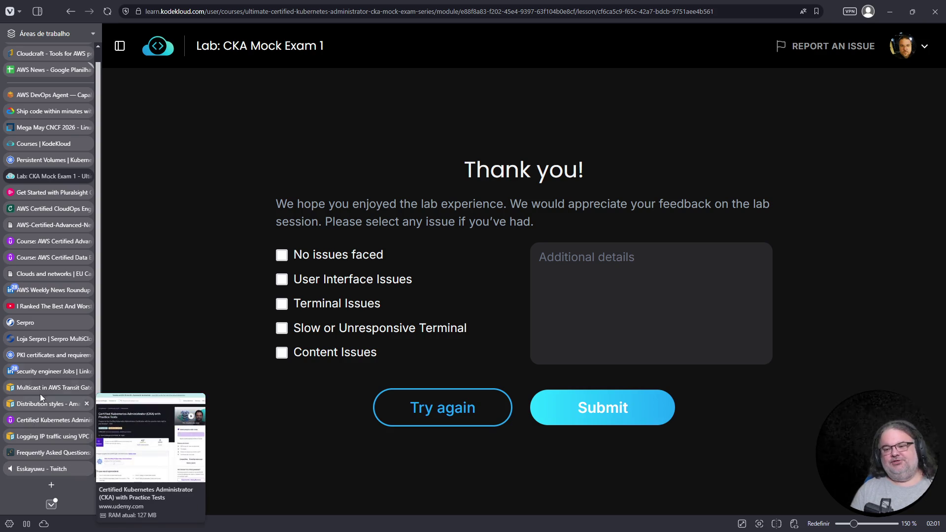
{"action": "left_click", "coordinate": [32, 472]}
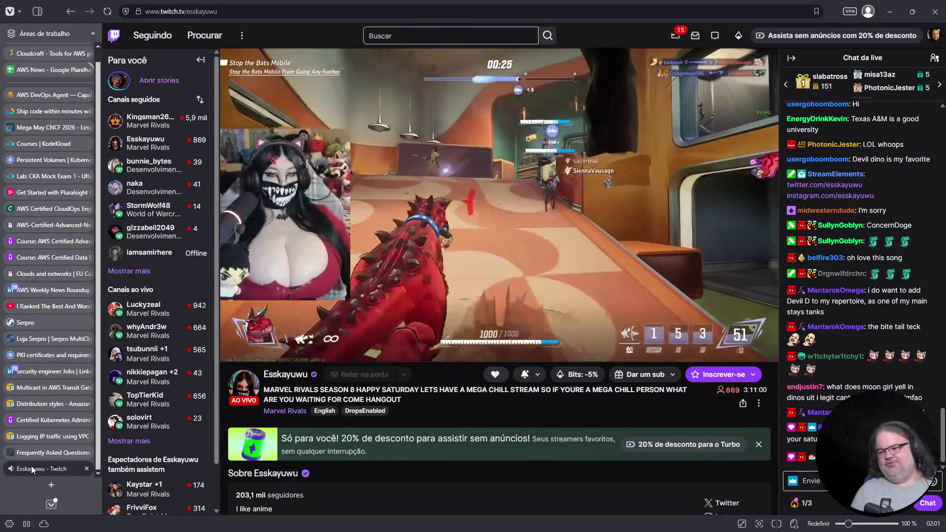
Step: Glance at the Redshift distribution styles docs, then return to the Udemy practice exam and resume it
{"action": "left_click", "coordinate": [54, 403]}
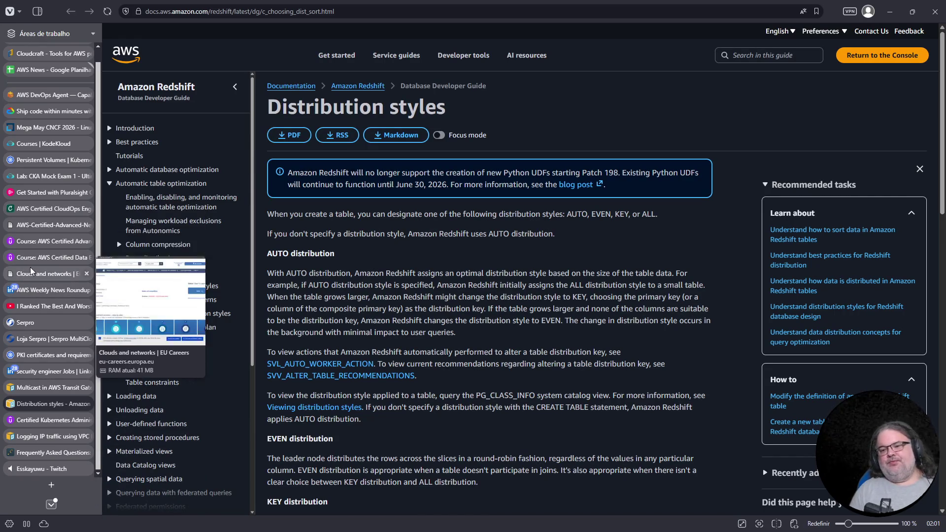
{"action": "left_click", "coordinate": [43, 242]}
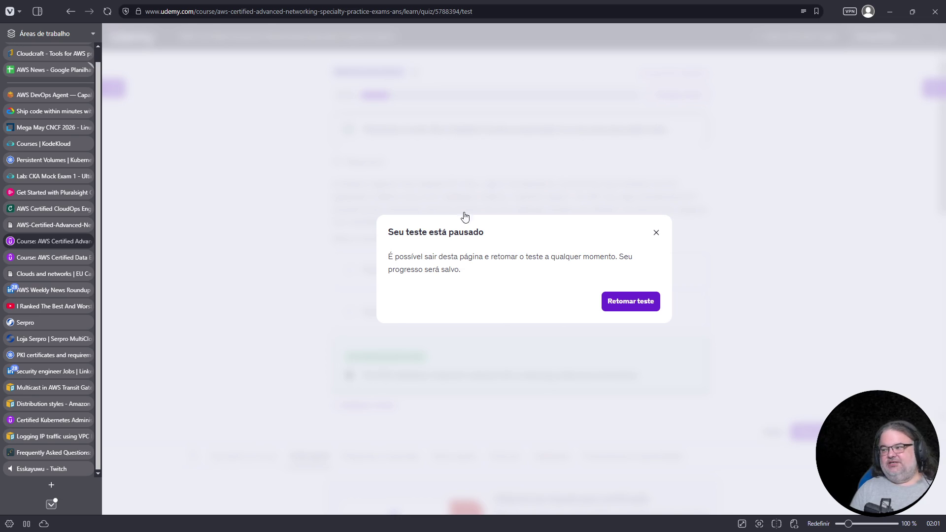
{"action": "left_click", "coordinate": [657, 232]}
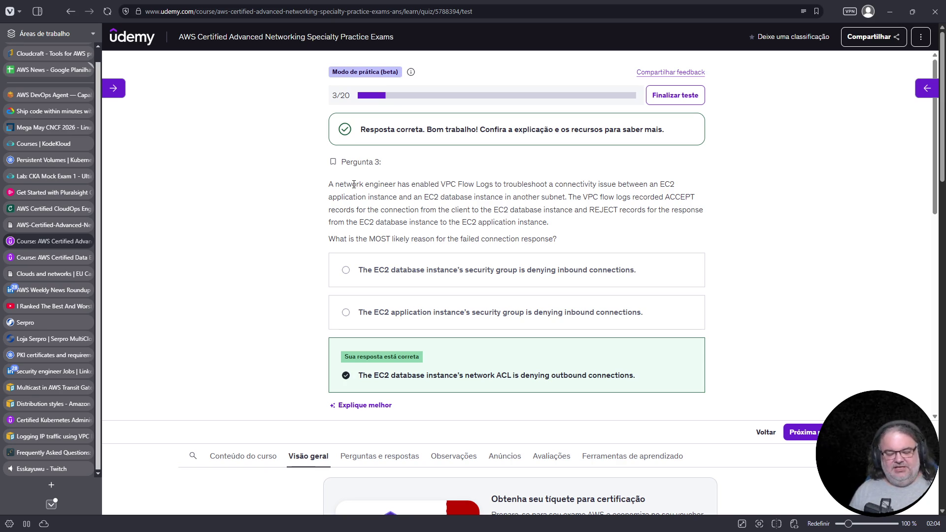
Step: Read question 3 and its correct answer: the database instance's network ACL denies outbound traffic
{"action": "left_click_drag", "start_coordinate": [366, 161], "coordinate": [371, 157]}
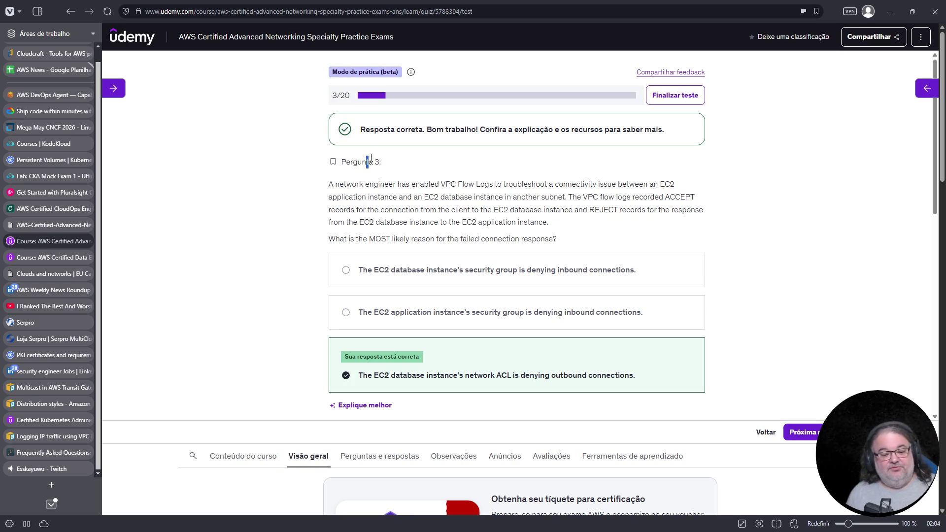
{"action": "left_click_drag", "start_coordinate": [371, 158], "coordinate": [395, 84]}
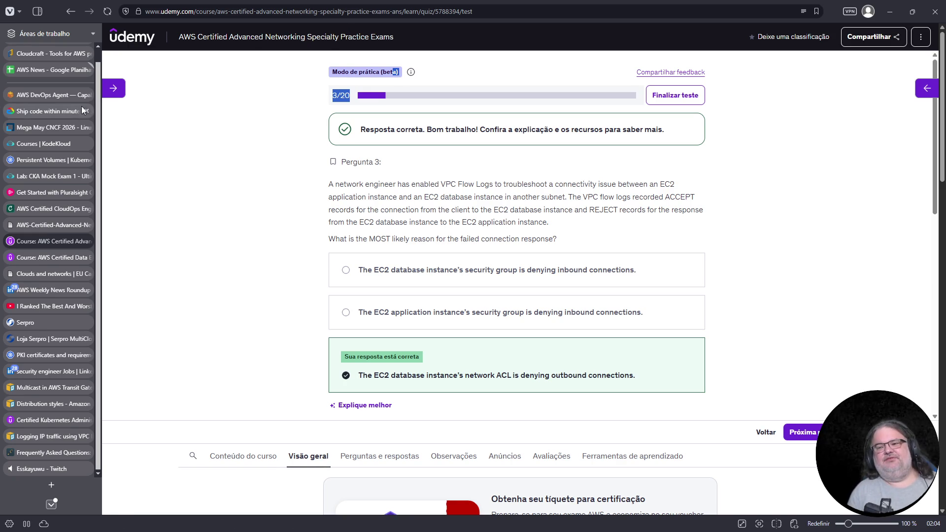
{"action": "mouse_move", "coordinate": [52, 160]}
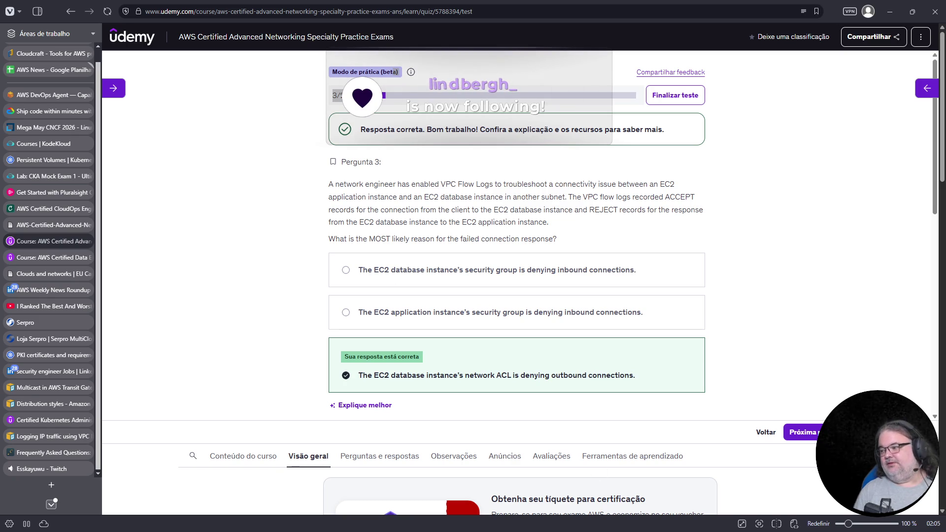
Step: Move to question 4 on the 172.31.0.0/16 VPC and select 172.31.0.2 as one answer
{"action": "left_click", "coordinate": [803, 432]}
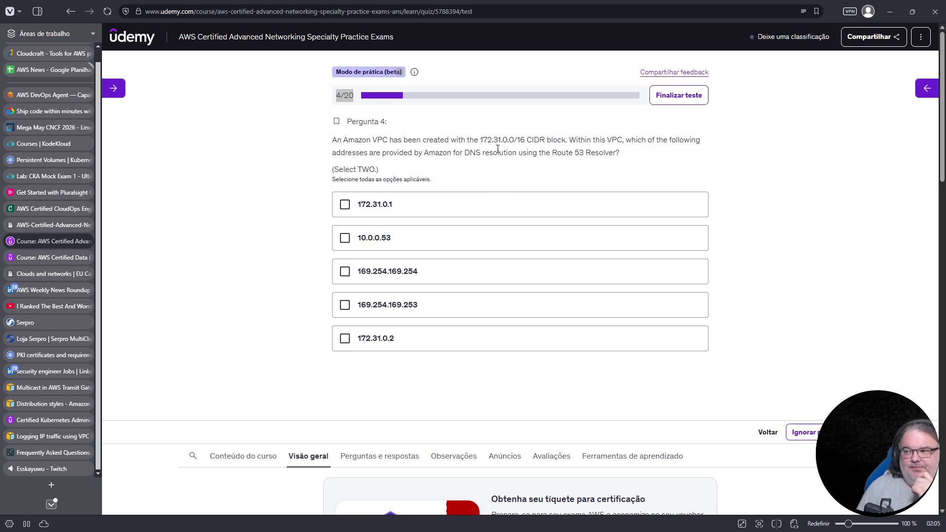
{"action": "mouse_move", "coordinate": [408, 143]}
{"action": "left_mouse_down"}
{"action": "mouse_move", "coordinate": [544, 153]}
{"action": "mouse_move", "coordinate": [579, 143]}
{"action": "mouse_move", "coordinate": [570, 142]}
{"action": "left_mouse_up"}
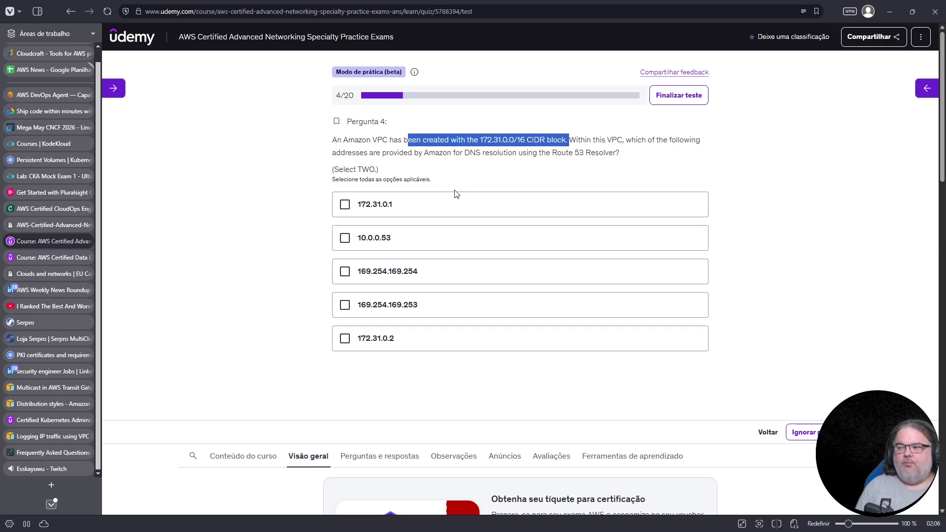
{"action": "left_click", "coordinate": [350, 348]}
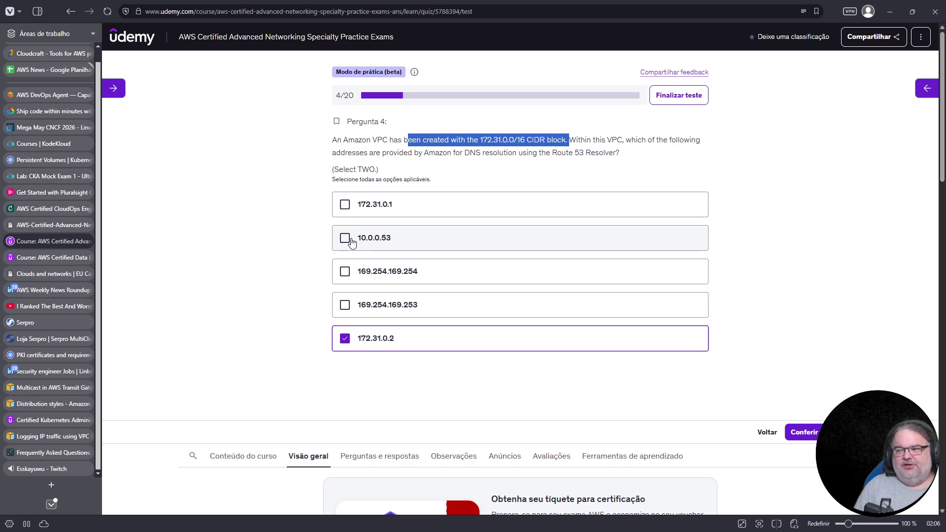
Step: Settle on 169.254.169.253 as the second answer and submit question 4
{"action": "left_click", "coordinate": [344, 271]}
{"action": "left_click", "coordinate": [345, 305]}
{"action": "left_click", "coordinate": [344, 271]}
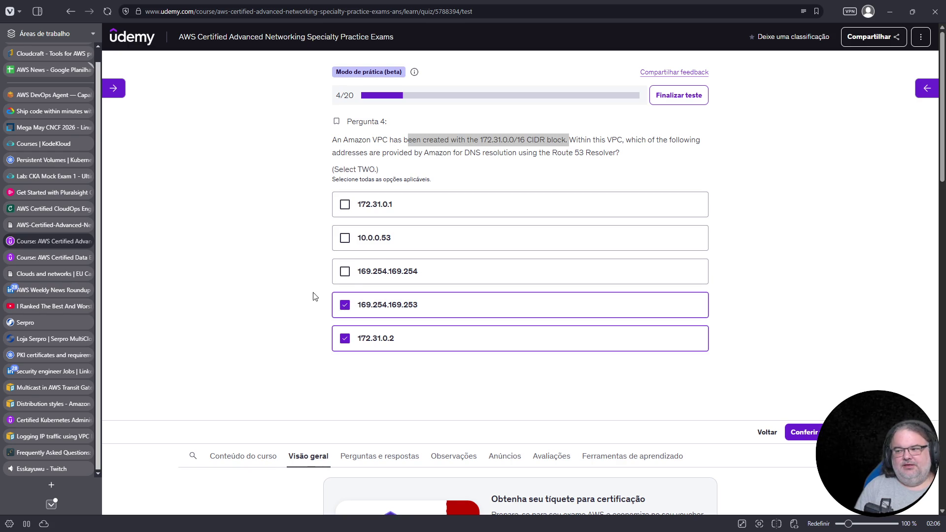
{"action": "left_click", "coordinate": [345, 305]}
{"action": "left_click", "coordinate": [348, 305]}
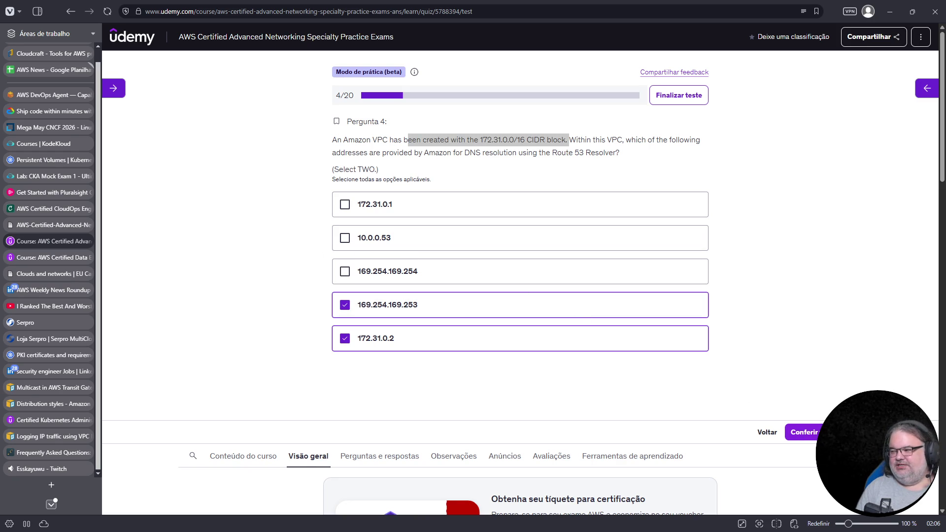
{"action": "left_click", "coordinate": [804, 432]}
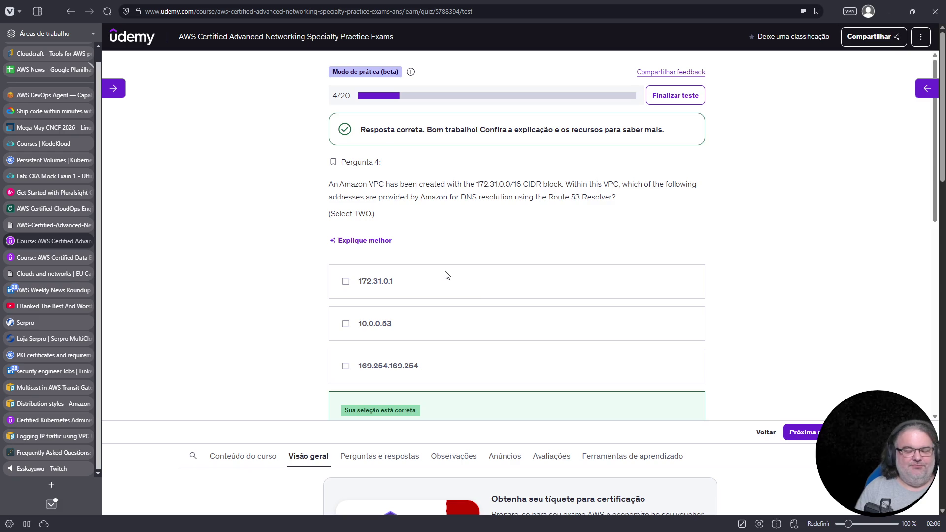
Step: Open the docs.aws.amazon.com Route 53 resolver.html reference from question 4's explanation
{"action": "scroll", "coordinate": [446, 275], "scroll_direction": "down", "scroll_amount": 4}
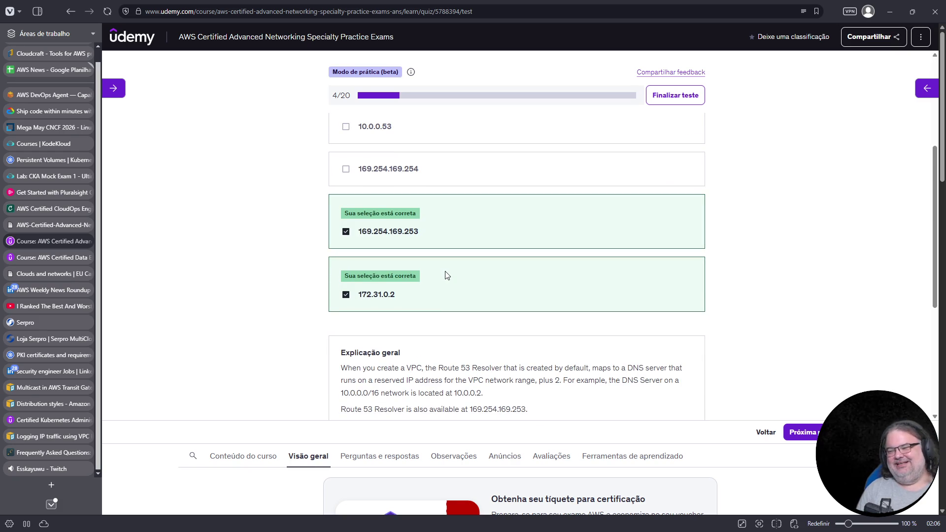
{"action": "scroll", "coordinate": [447, 275], "scroll_direction": "down", "scroll_amount": 4}
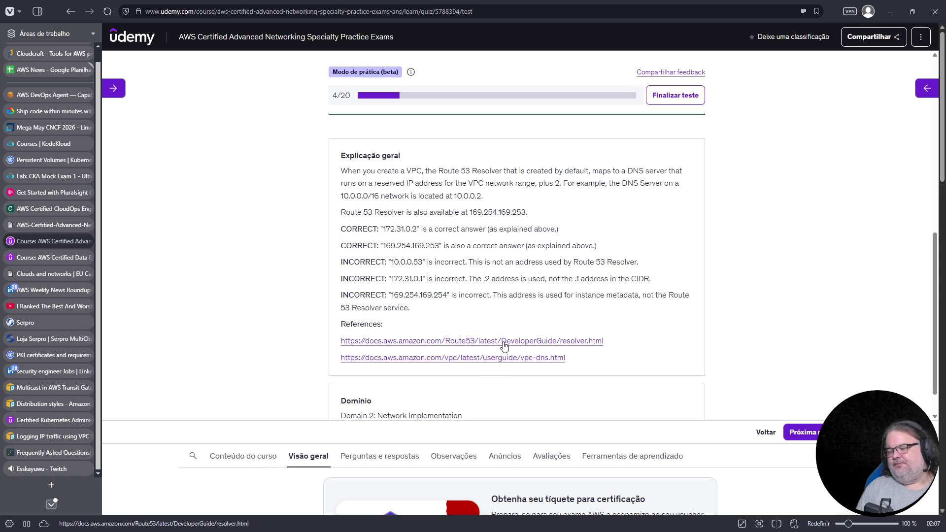
{"action": "left_click", "coordinate": [503, 341]}
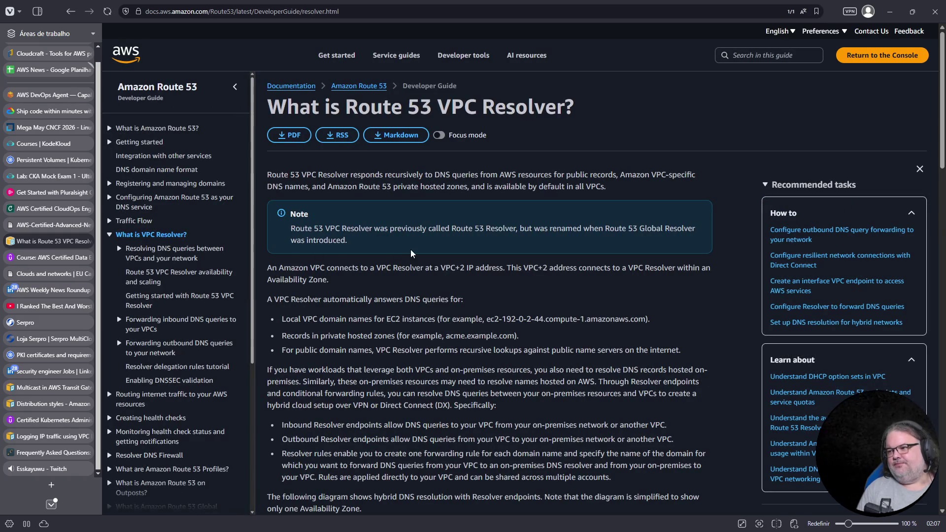
Step: Read the 'What is Route 53 VPC Resolver?' page, then open 'Resolving DNS queries between VPCs and your network'
{"action": "scroll", "coordinate": [412, 253], "scroll_direction": "down", "scroll_amount": 2}
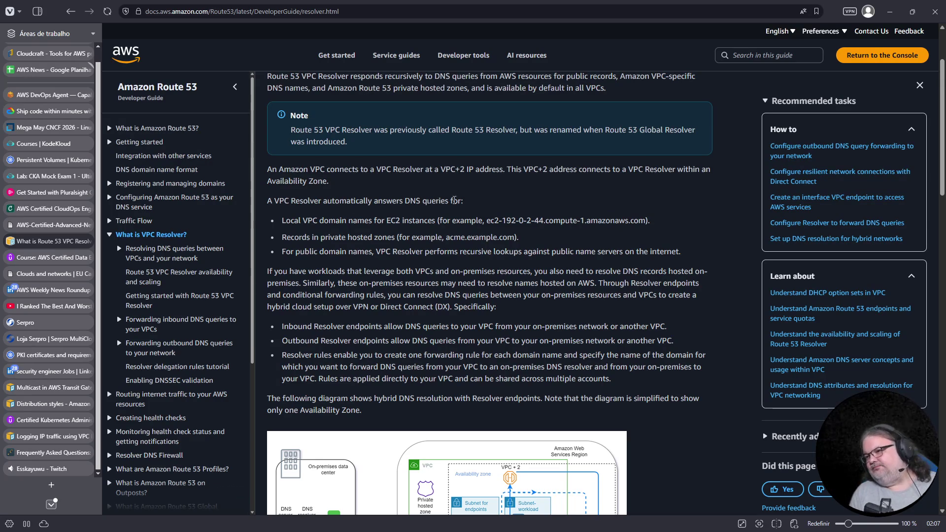
{"action": "scroll", "coordinate": [454, 199], "scroll_direction": "up", "scroll_amount": 2}
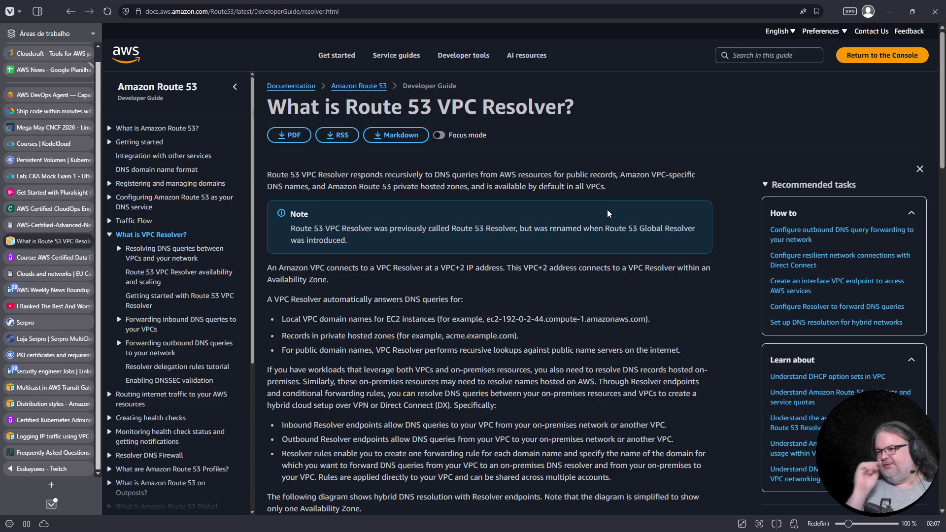
{"action": "scroll", "coordinate": [588, 245], "scroll_direction": "down", "scroll_amount": 3}
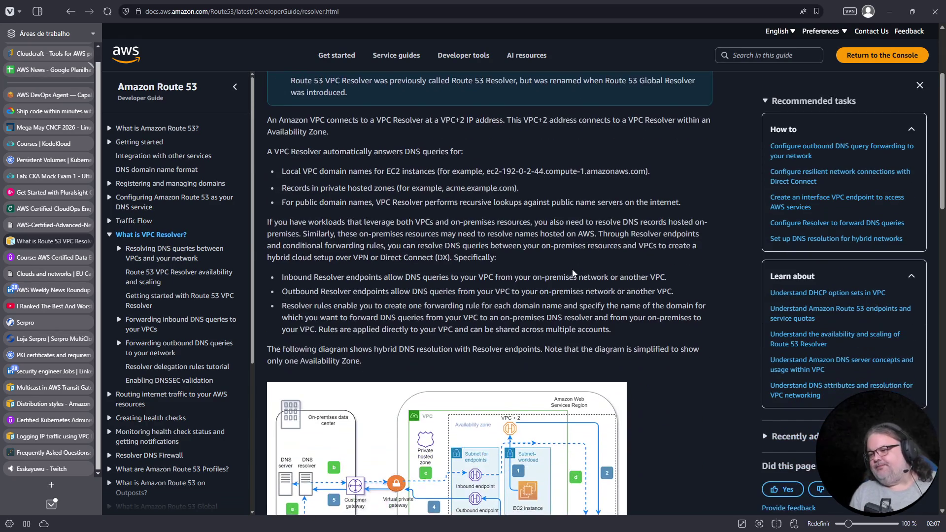
{"action": "scroll", "coordinate": [574, 269], "scroll_direction": "down", "scroll_amount": 9}
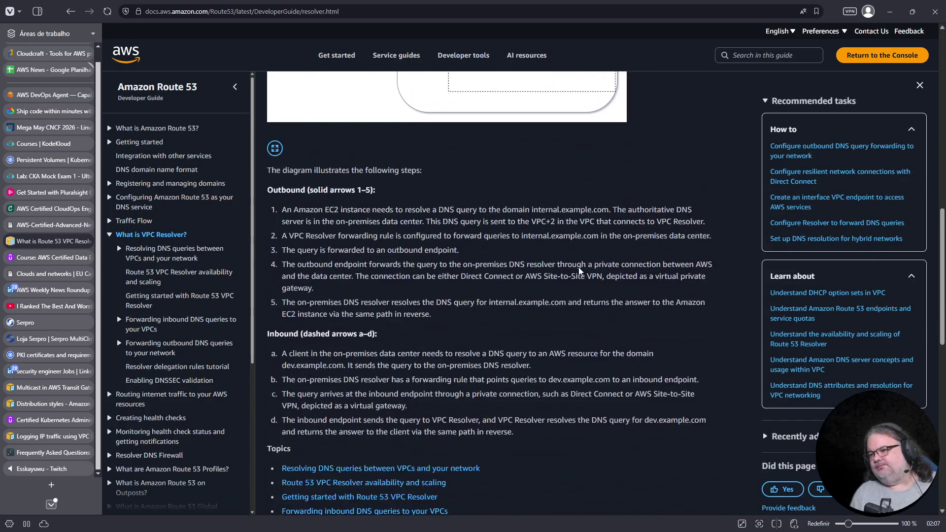
{"action": "scroll", "coordinate": [579, 271], "scroll_direction": "down", "scroll_amount": 5}
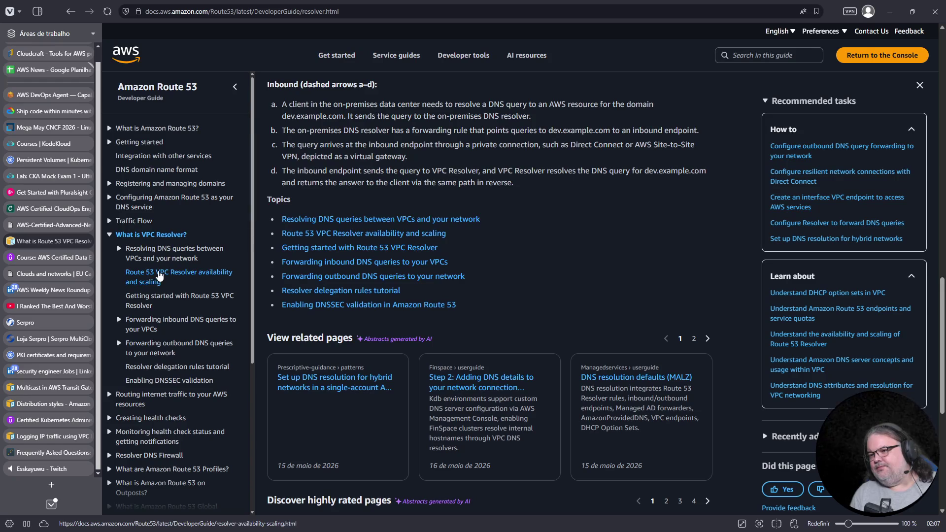
{"action": "left_click", "coordinate": [162, 253]}
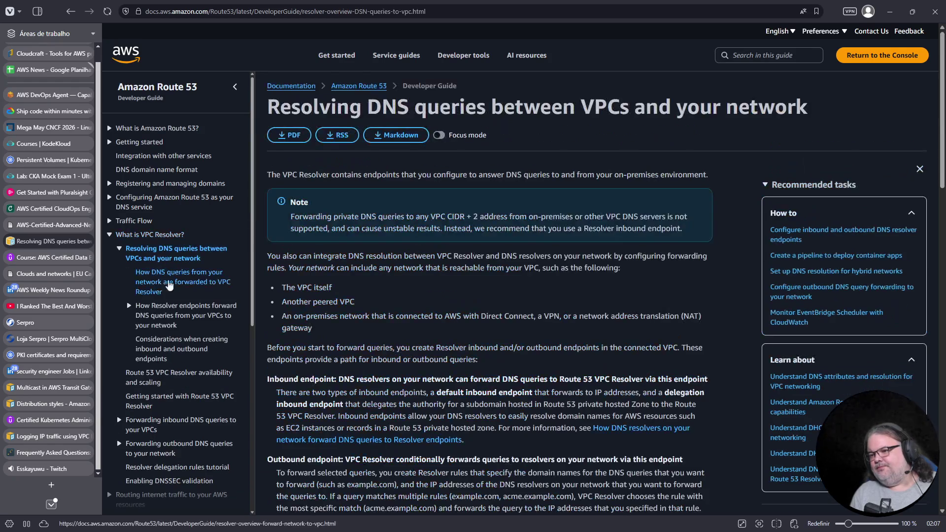
Step: Skim the Resolving DNS queries page, then switch to the Twitch stream tab
{"action": "scroll", "coordinate": [322, 293], "scroll_direction": "down", "scroll_amount": 10}
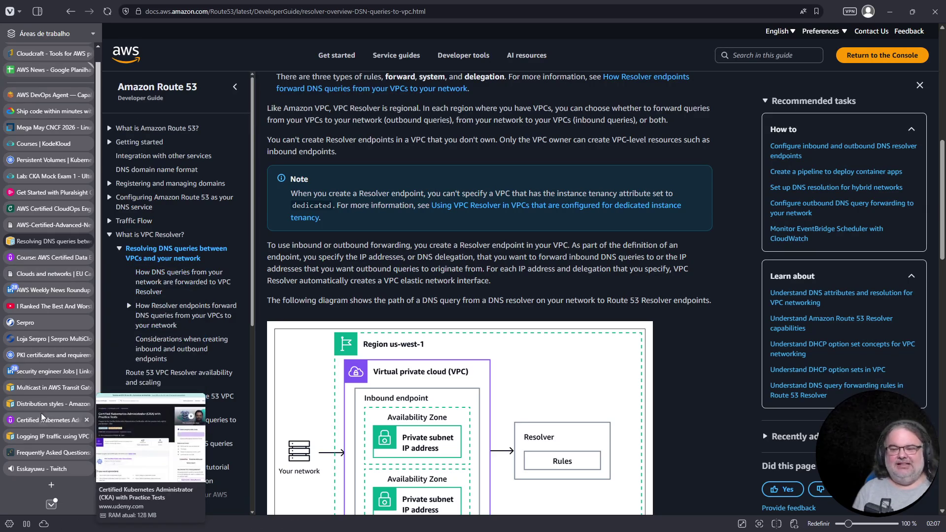
{"action": "left_click", "coordinate": [40, 468]}
Step: Go to the Twitch home page and open the Desenvolvimento de jogos e softwares category
{"action": "scroll", "coordinate": [371, 220], "scroll_direction": "down", "scroll_amount": 8}
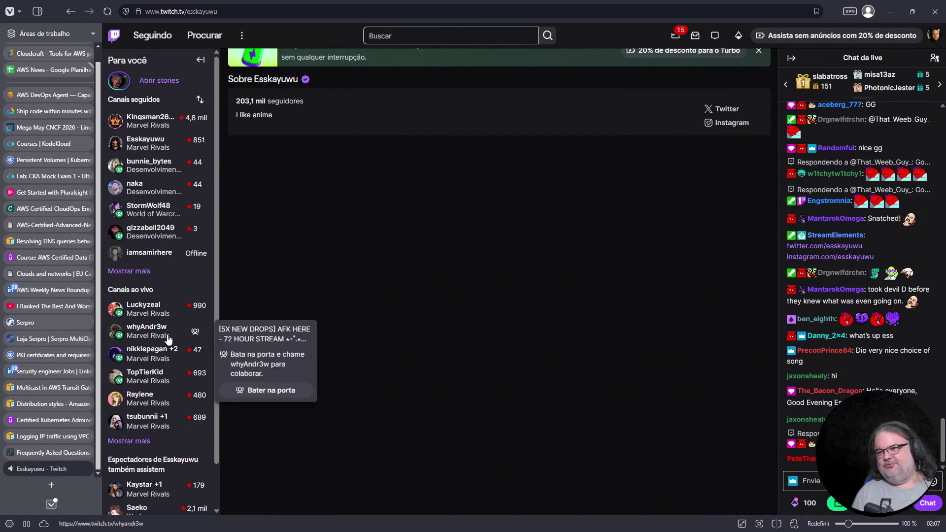
{"action": "left_click", "coordinate": [116, 39]}
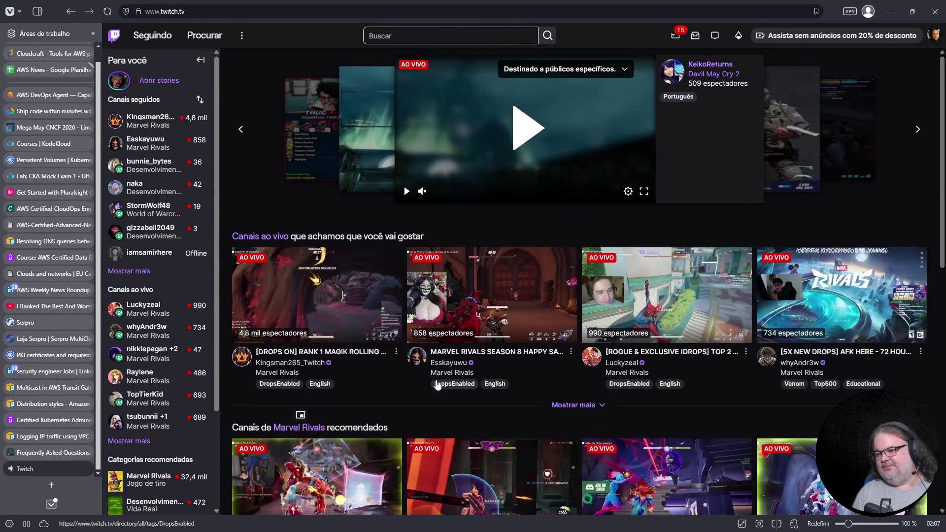
{"action": "scroll", "coordinate": [353, 419], "scroll_direction": "down", "scroll_amount": 5}
{"action": "left_click", "coordinate": [357, 179]}
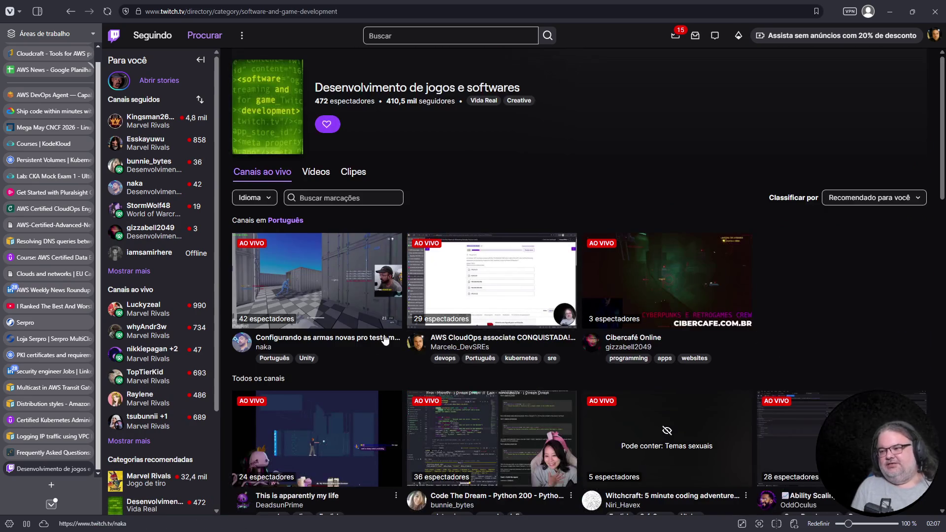
{"action": "scroll", "coordinate": [406, 317], "scroll_direction": "down", "scroll_amount": 3}
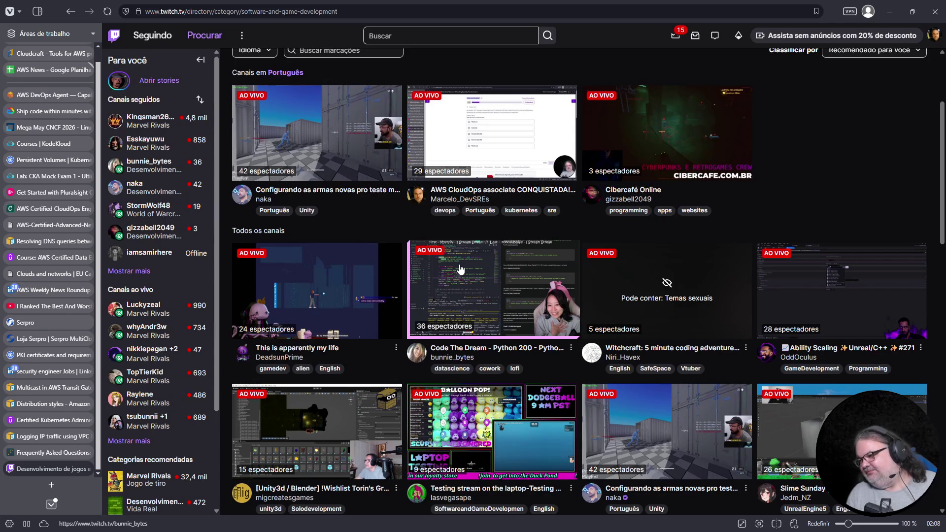
{"action": "scroll", "coordinate": [460, 268], "scroll_direction": "down", "scroll_amount": 5}
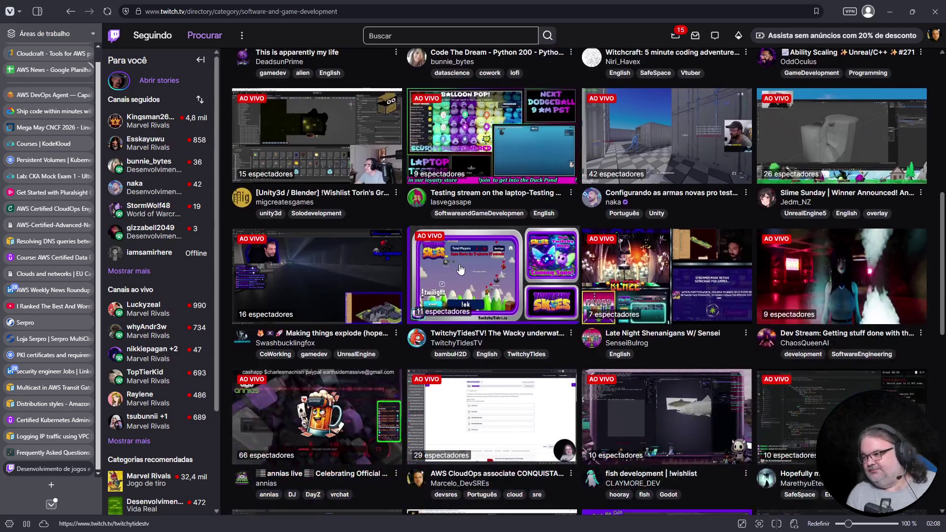
{"action": "scroll", "coordinate": [460, 268], "scroll_direction": "down", "scroll_amount": 3}
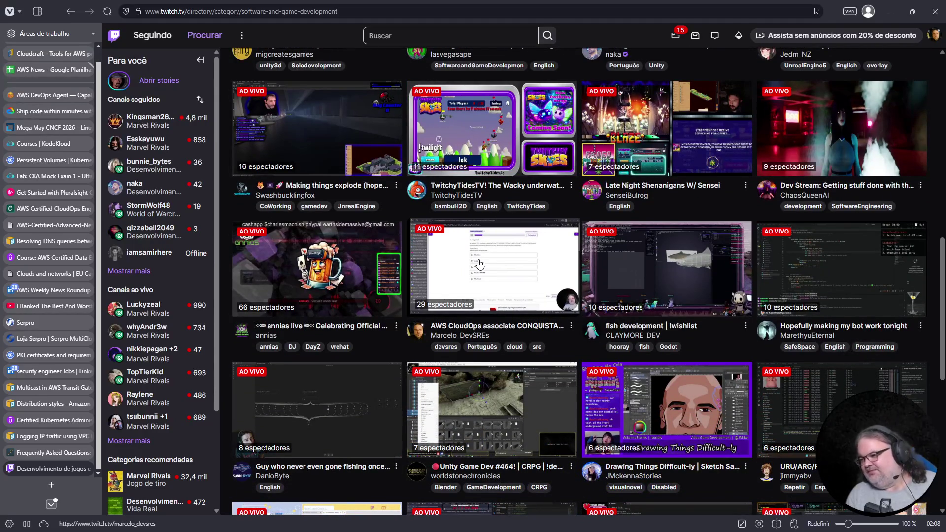
{"action": "scroll", "coordinate": [479, 259], "scroll_direction": "down", "scroll_amount": 5}
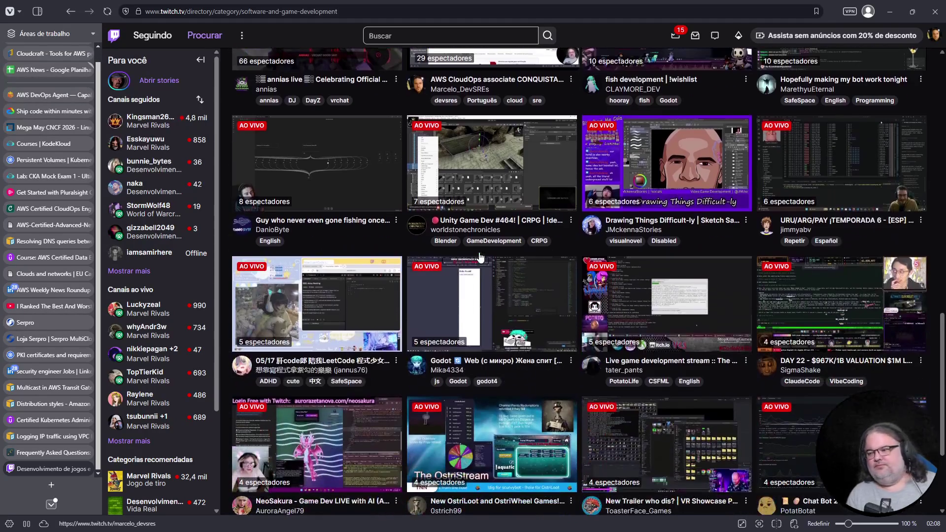
{"action": "scroll", "coordinate": [477, 252], "scroll_direction": "down", "scroll_amount": 3}
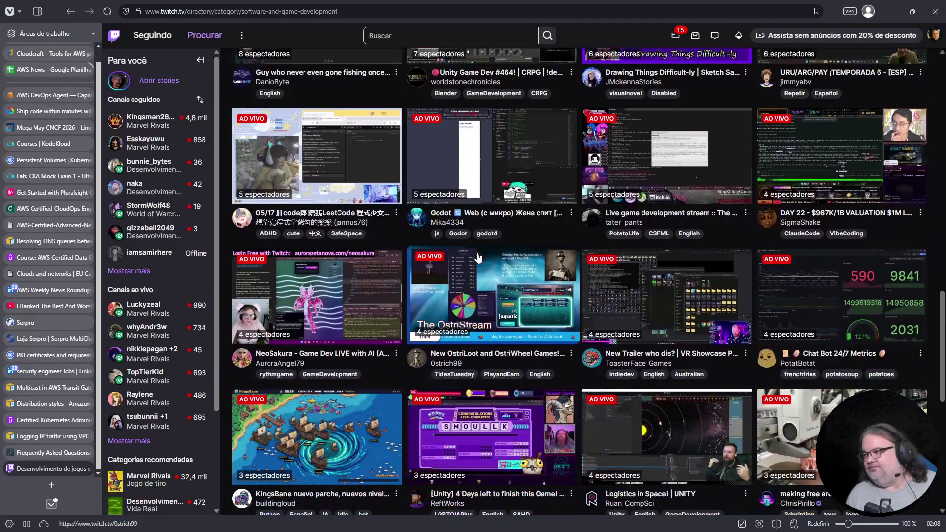
{"action": "scroll", "coordinate": [477, 256], "scroll_direction": "up", "scroll_amount": 2}
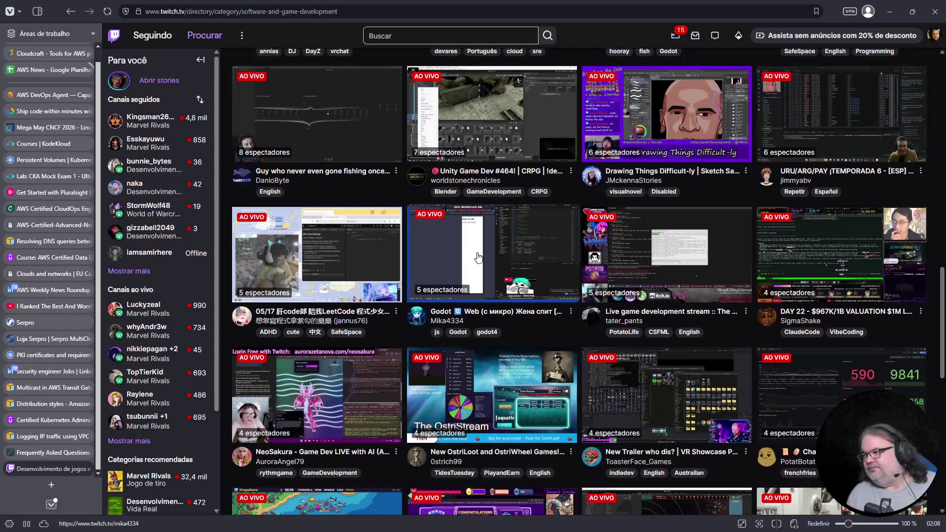
{"action": "scroll", "coordinate": [477, 256], "scroll_direction": "down", "scroll_amount": 2}
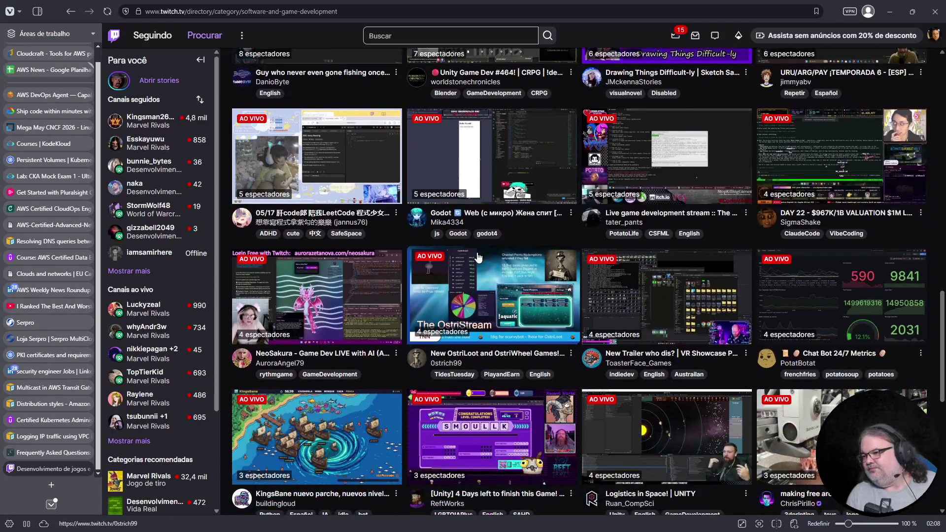
{"action": "scroll", "coordinate": [477, 256], "scroll_direction": "down", "scroll_amount": 2}
{"action": "scroll", "coordinate": [477, 256], "scroll_direction": "down", "scroll_amount": 2}
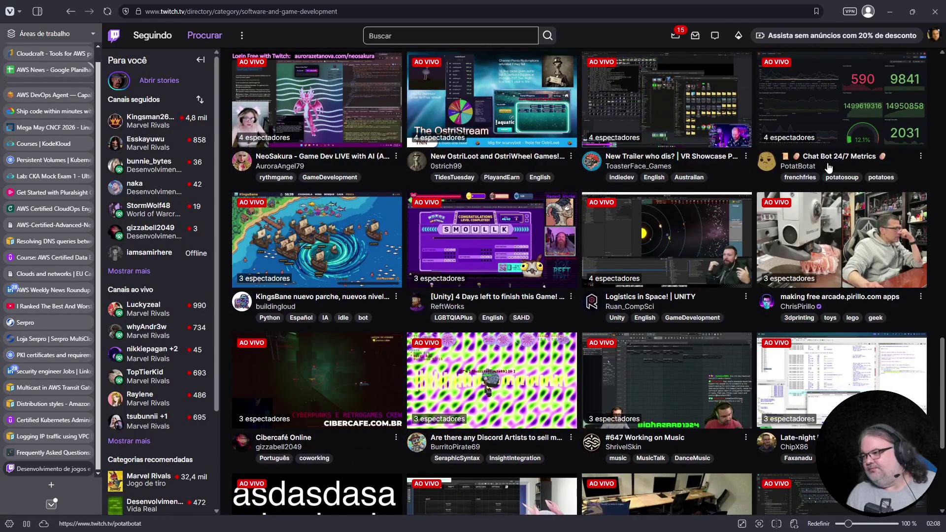
{"action": "scroll", "coordinate": [830, 170], "scroll_direction": "down", "scroll_amount": 2}
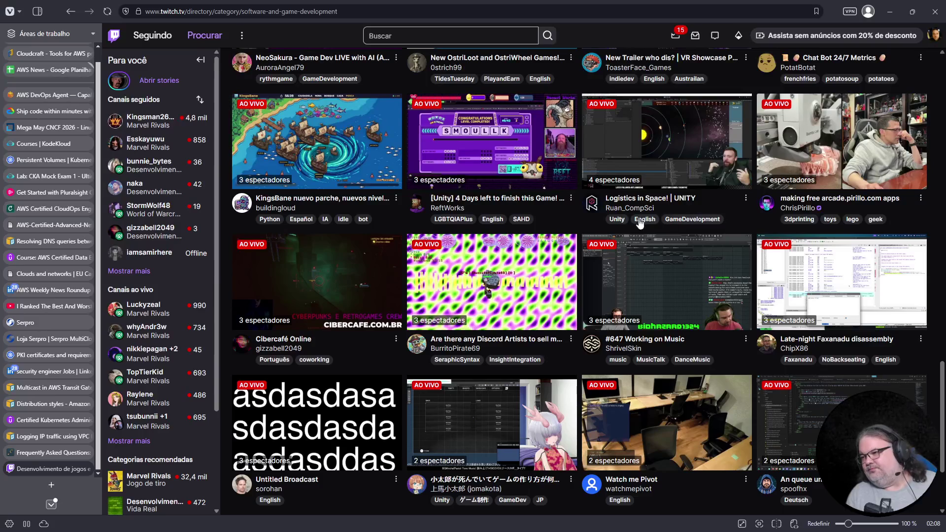
{"action": "scroll", "coordinate": [311, 221], "scroll_direction": "down", "scroll_amount": 3}
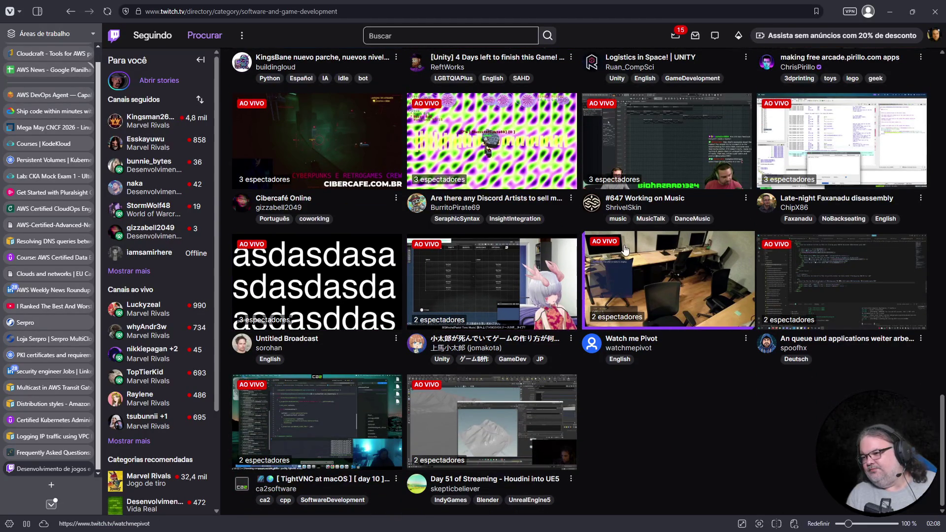
{"action": "scroll", "coordinate": [619, 249], "scroll_direction": "up", "scroll_amount": 15}
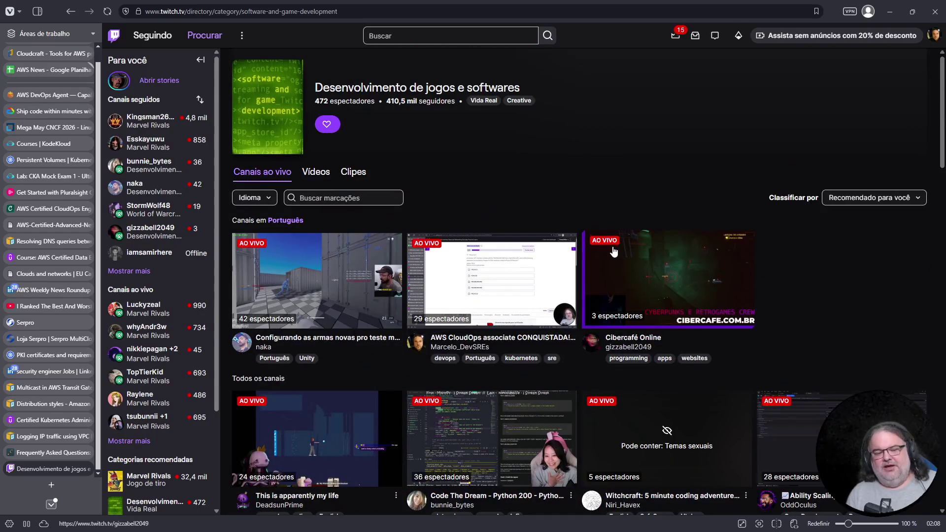
{"action": "scroll", "coordinate": [493, 266], "scroll_direction": "down", "scroll_amount": 5}
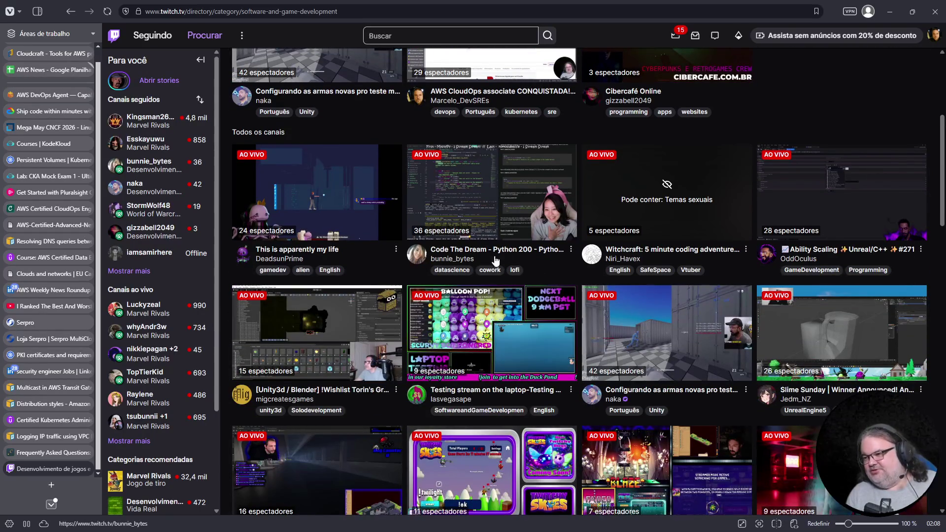